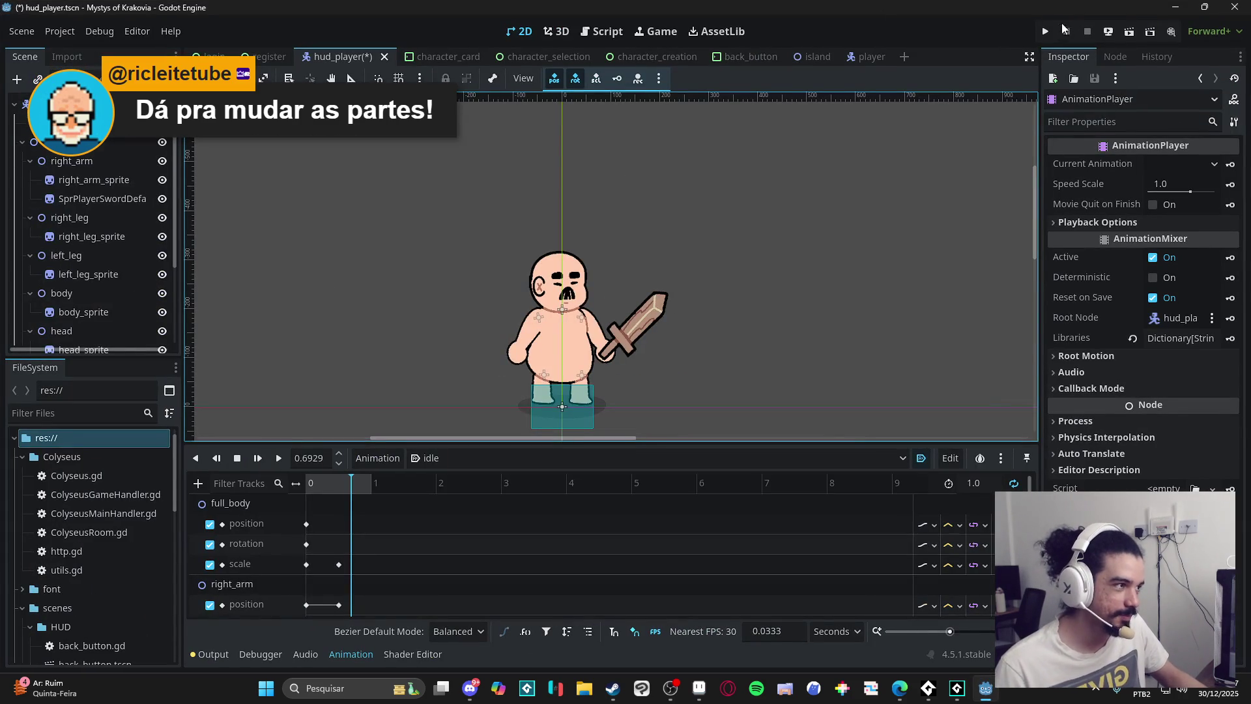
Run the Godot project, saving the hud_player scene when prompted.
{"action": "left_click", "coordinate": [1045, 31]}
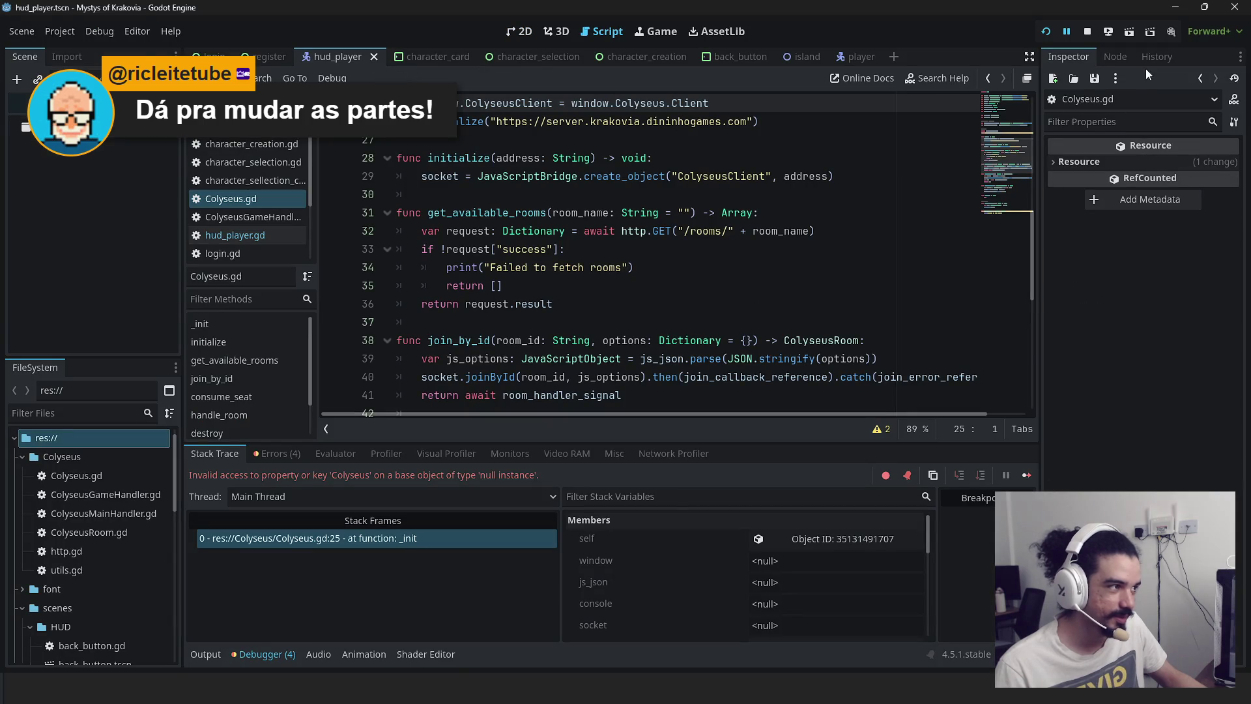
Look over the player and register scenes in the 2D view, then stop the running game.
{"action": "left_click", "coordinate": [850, 57]}
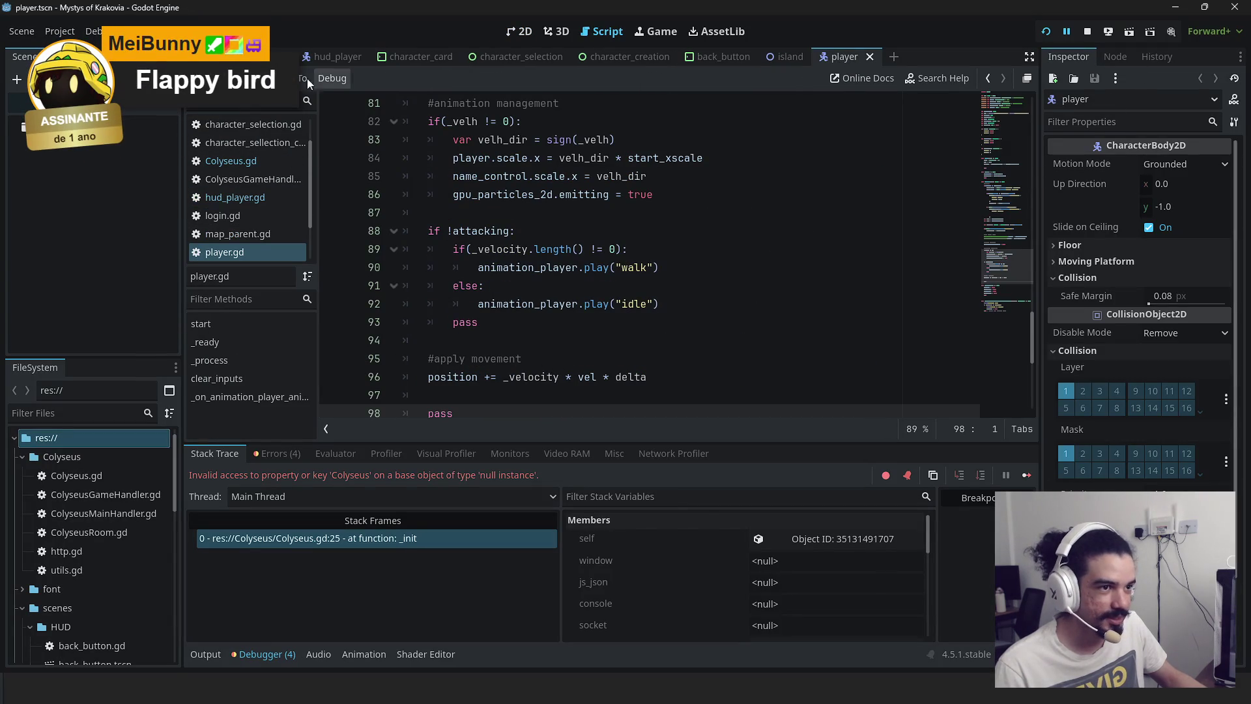
{"action": "left_click", "coordinate": [267, 57]}
{"action": "left_click", "coordinate": [518, 31]}
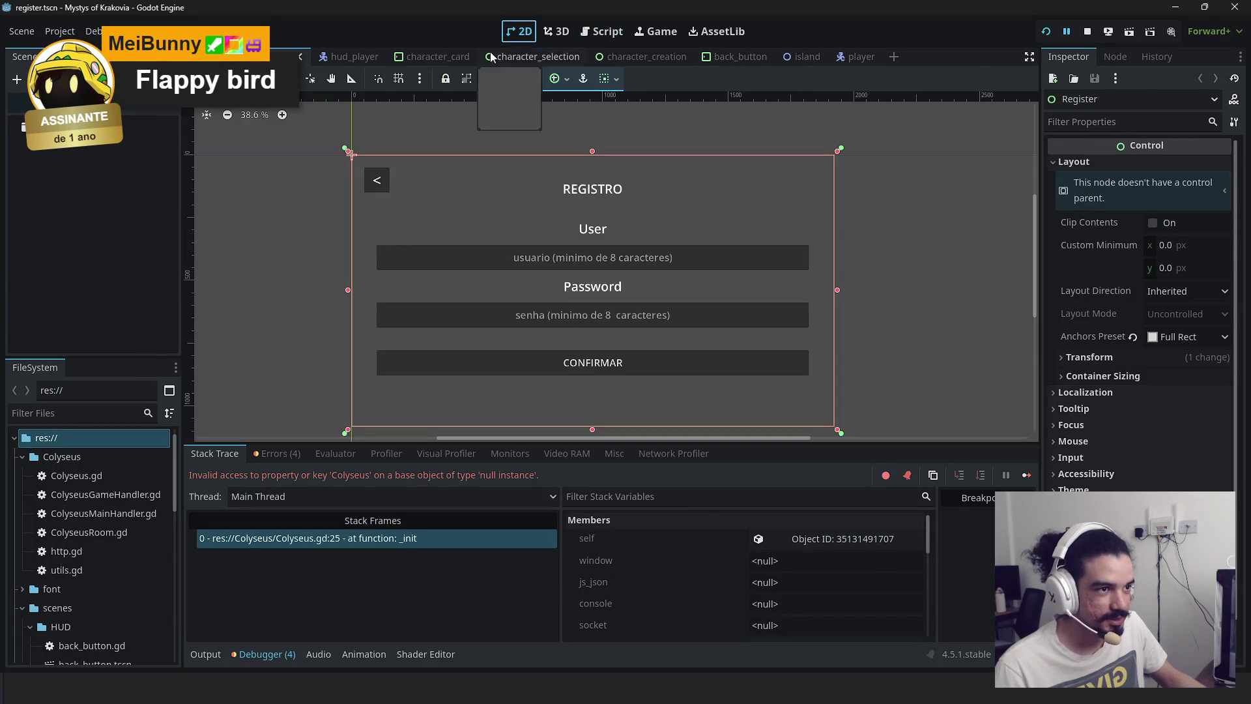
{"action": "left_click", "coordinate": [1085, 33]}
Open island.tscn, run it in the browser through Remote Deploy, then stop debugging.
{"action": "scroll", "coordinate": [34, 471], "scroll_direction": "down", "scroll_amount": 5}
{"action": "scroll", "coordinate": [37, 521], "scroll_direction": "down", "scroll_amount": 8}
{"action": "double_click", "coordinate": [123, 536]}
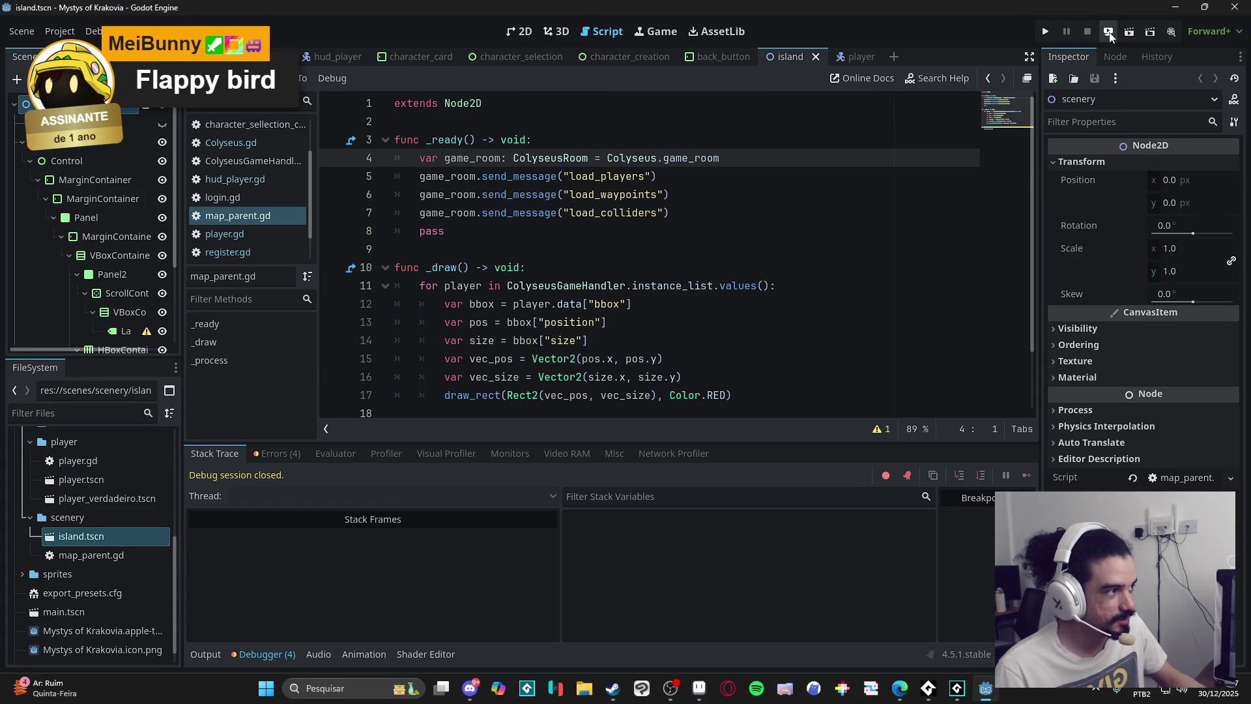
{"action": "left_click", "coordinate": [1129, 31]}
{"action": "key", "text": "F5"}
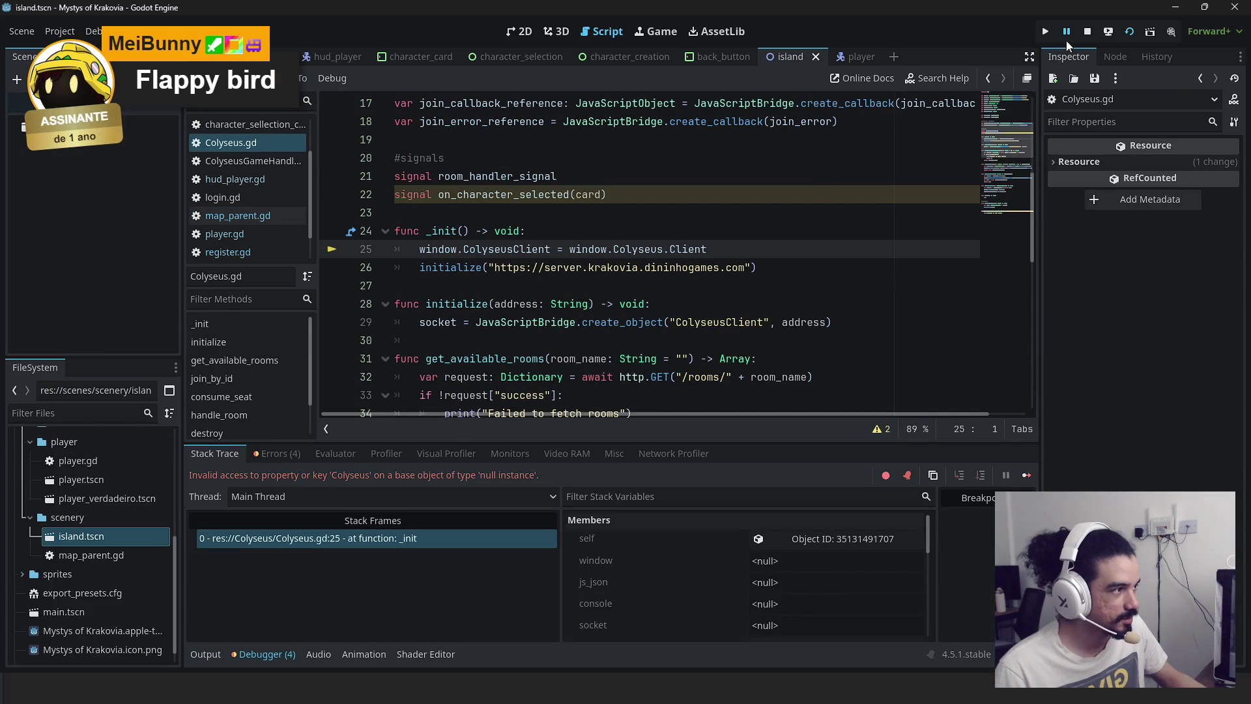
{"action": "key", "text": "F8"}
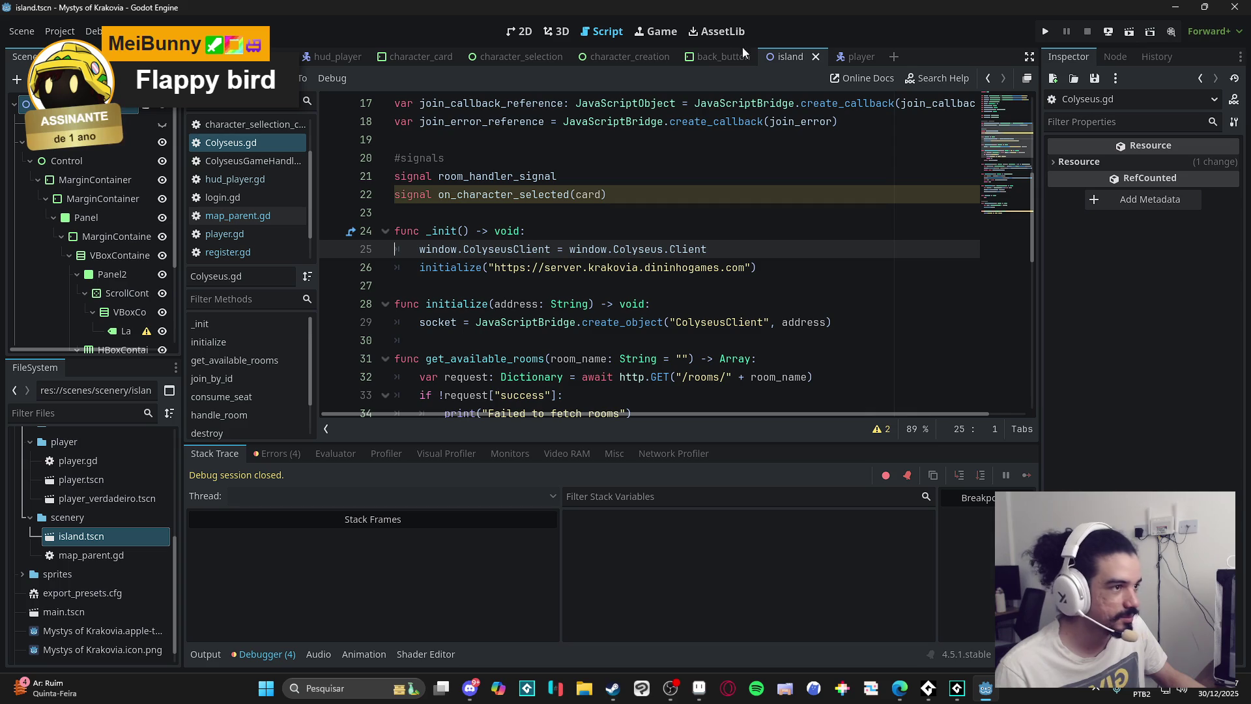
Pan around the island scene's 2D canvas.
{"action": "left_click", "coordinate": [526, 34]}
{"action": "mouse_move", "coordinate": [438, 343]}
{"action": "left_mouse_down"}
{"action": "mouse_move", "coordinate": [307, 354]}
{"action": "mouse_move", "coordinate": [482, 247]}
{"action": "left_mouse_up"}
{"action": "scroll", "coordinate": [502, 244], "scroll_direction": "right", "scroll_amount": 2}
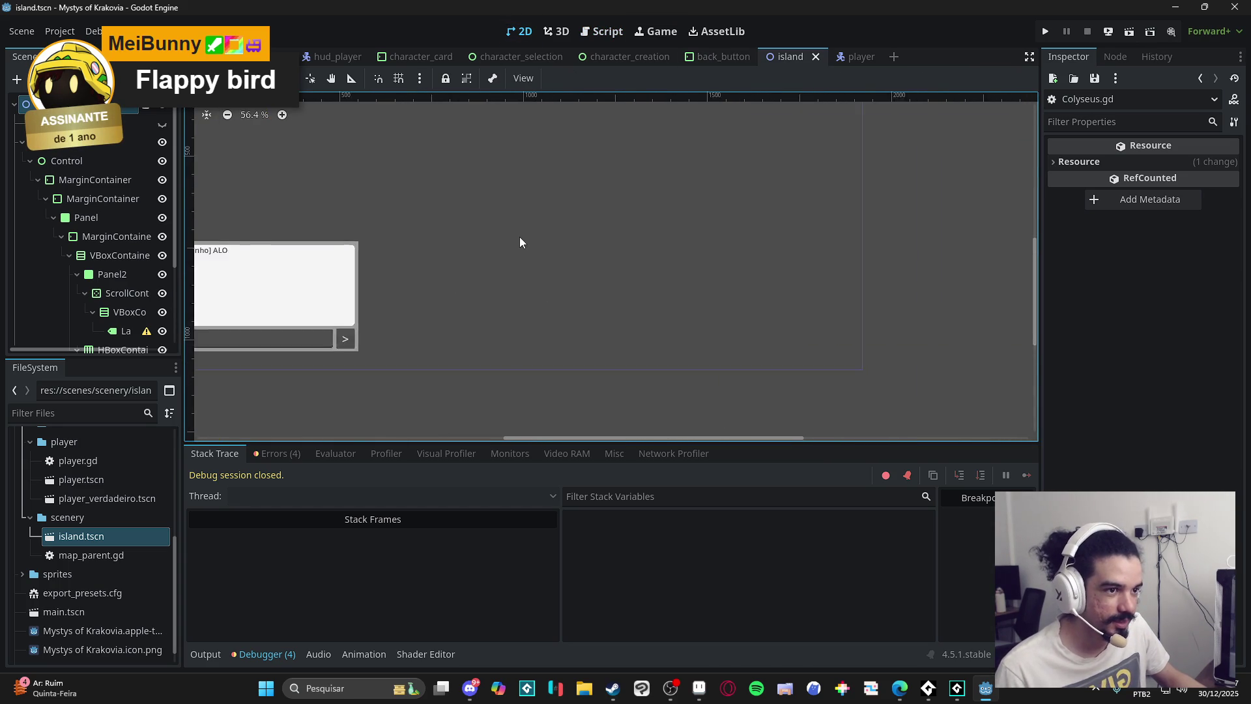
{"action": "scroll", "coordinate": [514, 267], "scroll_direction": "down", "scroll_amount": 2}
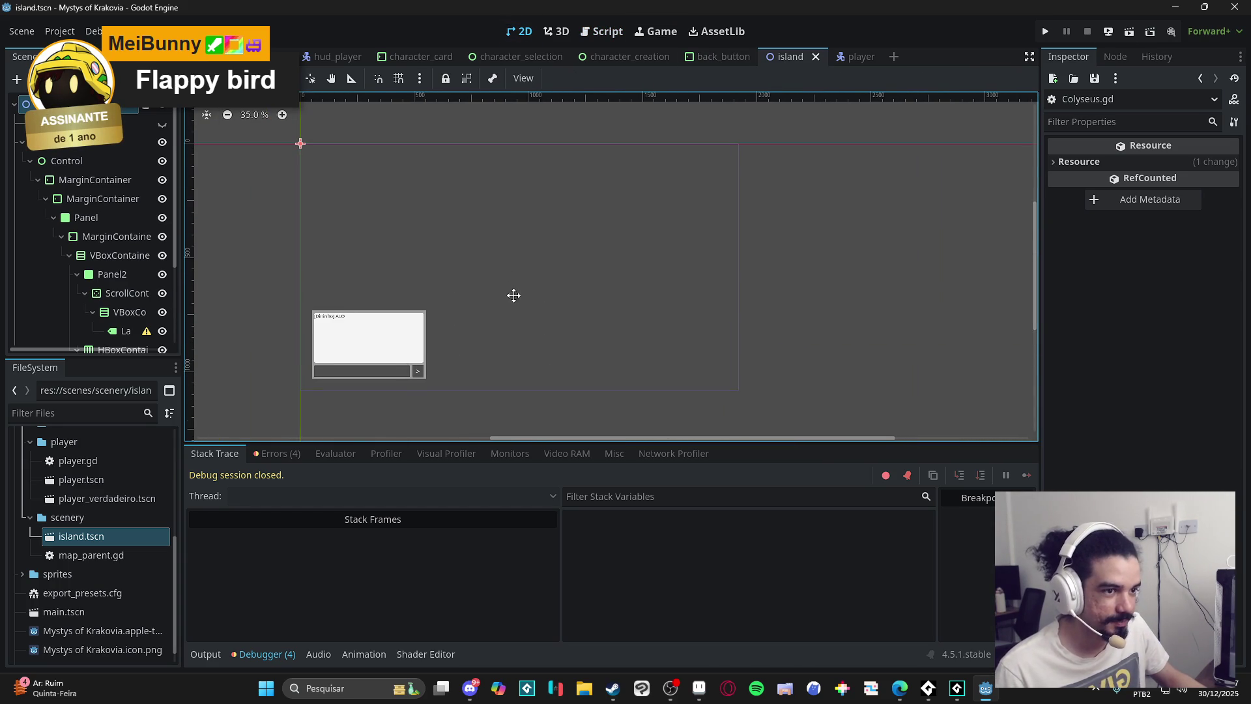
Open map_parent.gd and the empty main.tscn scene, then minimize Godot.
{"action": "double_click", "coordinate": [118, 555]}
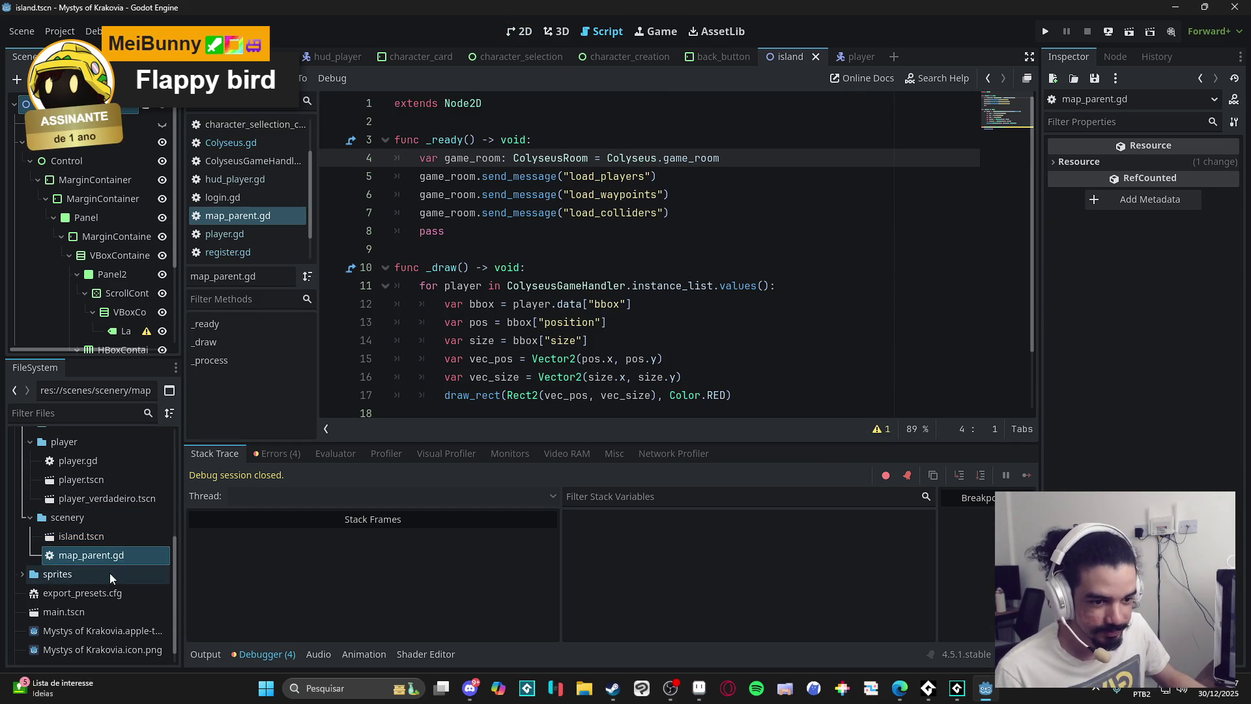
{"action": "scroll", "coordinate": [101, 487], "scroll_direction": "down", "scroll_amount": 1}
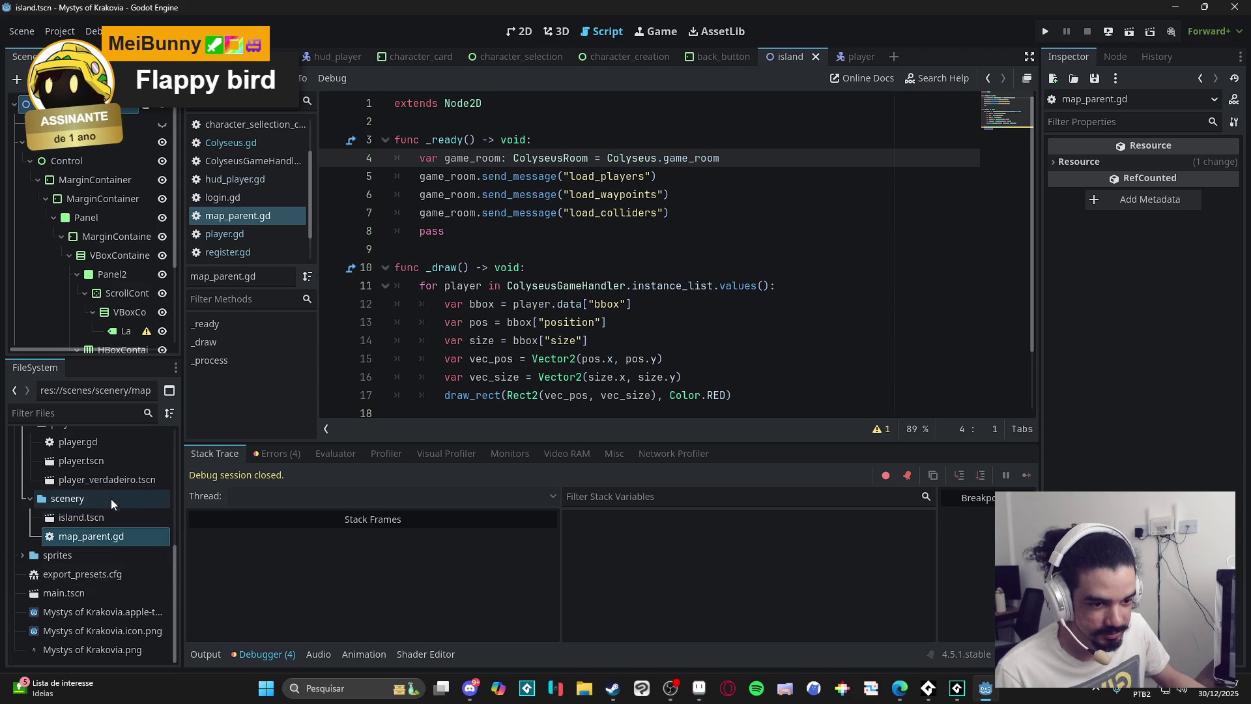
{"action": "double_click", "coordinate": [95, 600]}
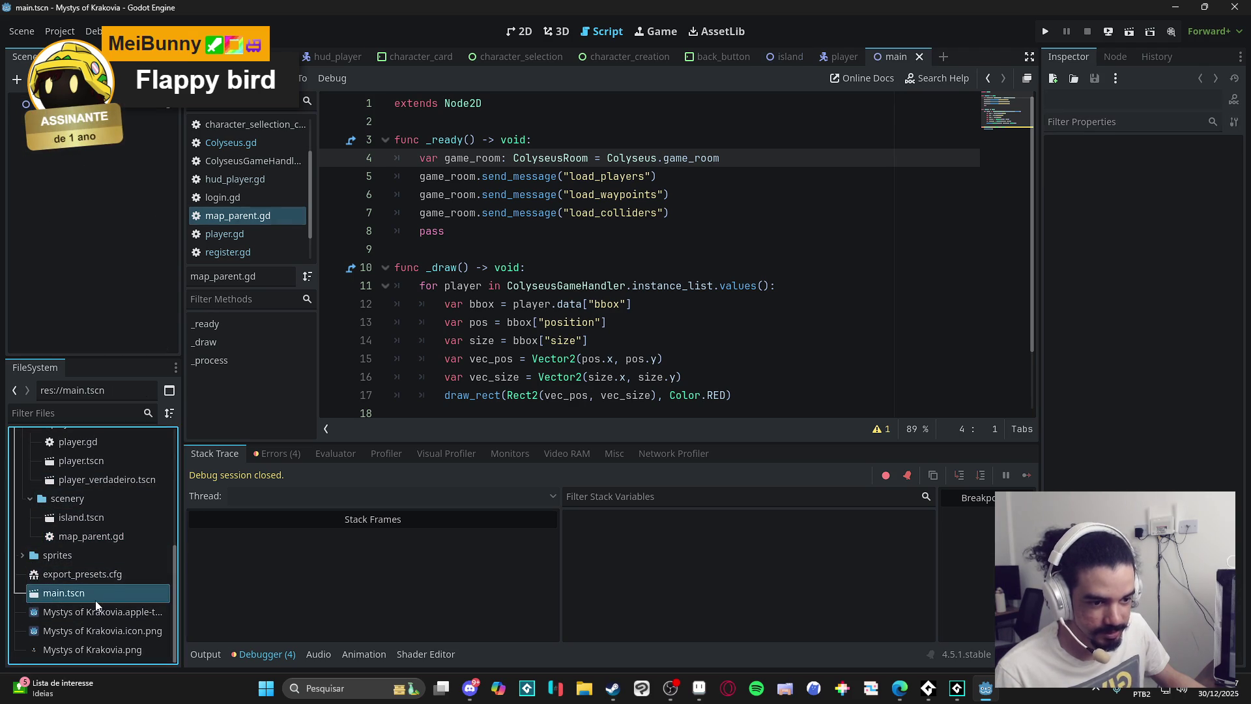
{"action": "scroll", "coordinate": [538, 277], "scroll_direction": "down", "scroll_amount": 4}
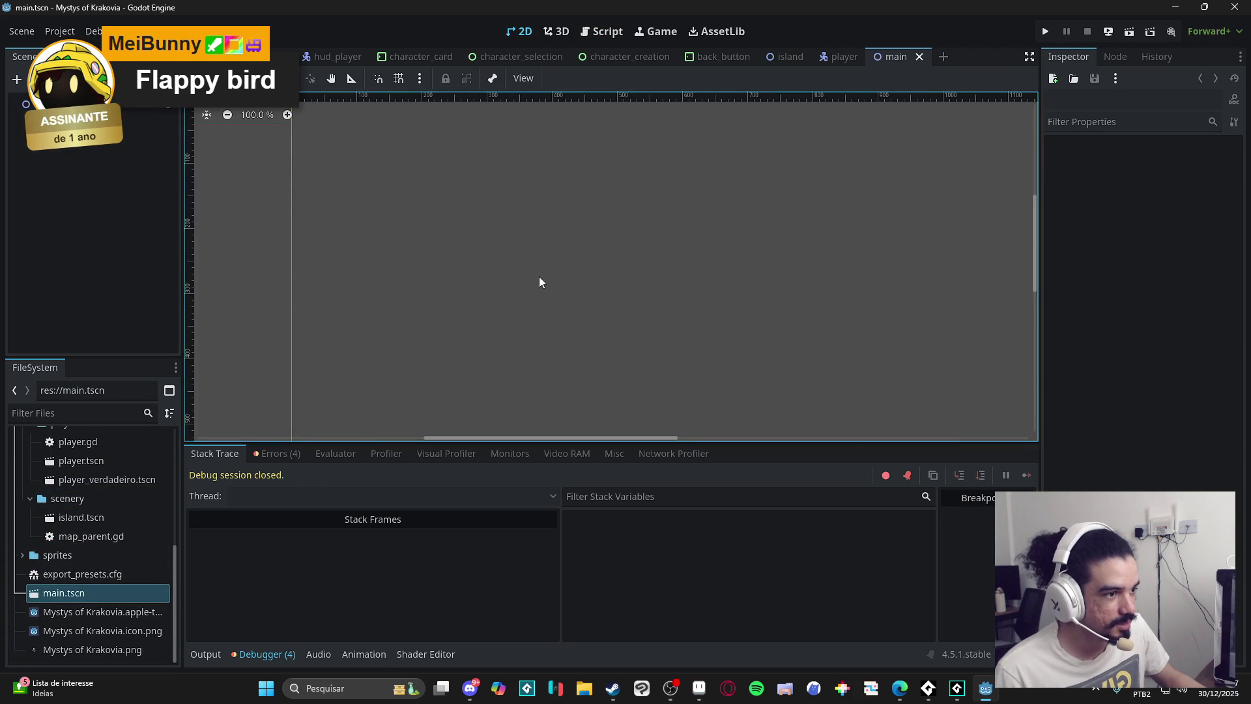
{"action": "scroll", "coordinate": [587, 293], "scroll_direction": "down", "scroll_amount": 1}
{"action": "scroll", "coordinate": [600, 294], "scroll_direction": "down", "scroll_amount": 3}
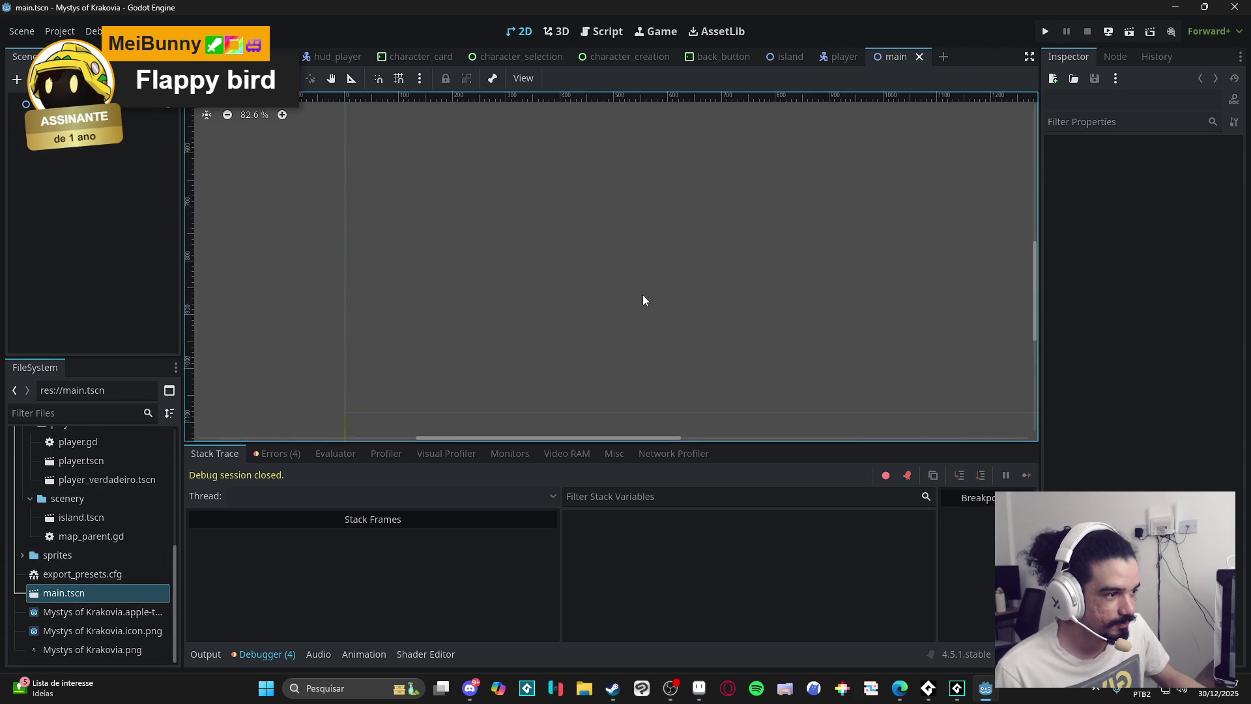
{"action": "scroll", "coordinate": [559, 329], "scroll_direction": "down", "scroll_amount": 3}
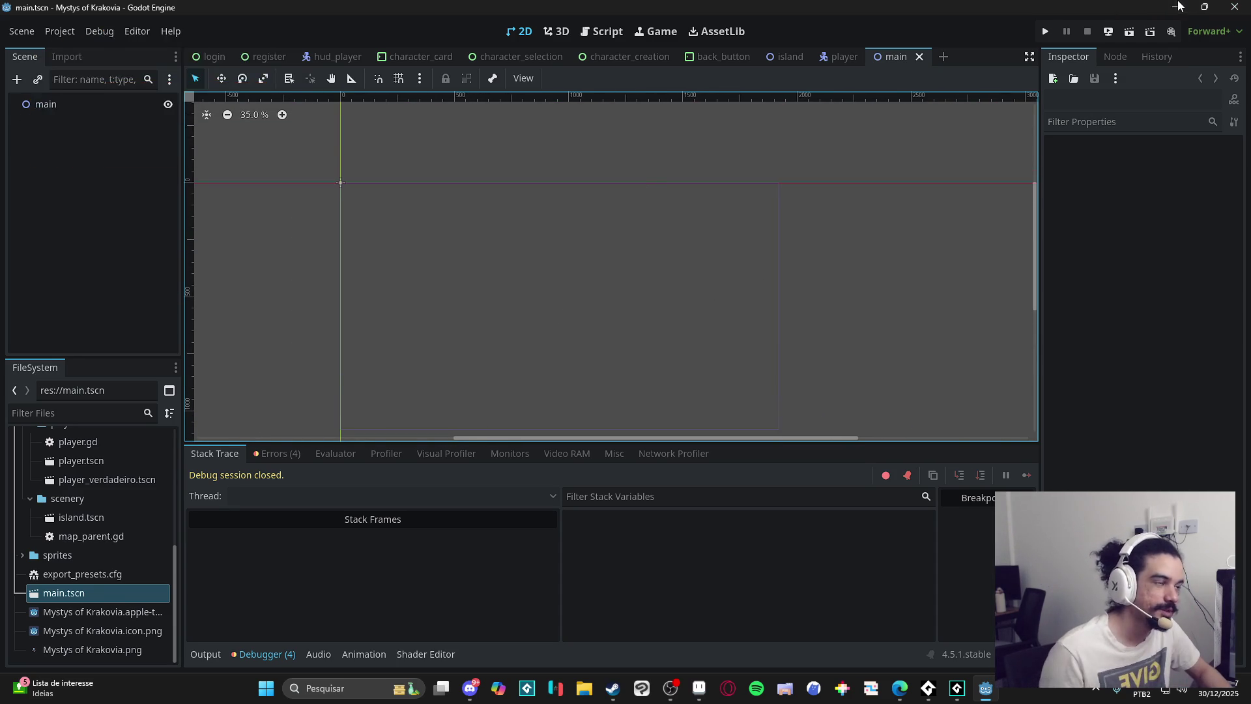
{"action": "left_click", "coordinate": [1175, 8]}
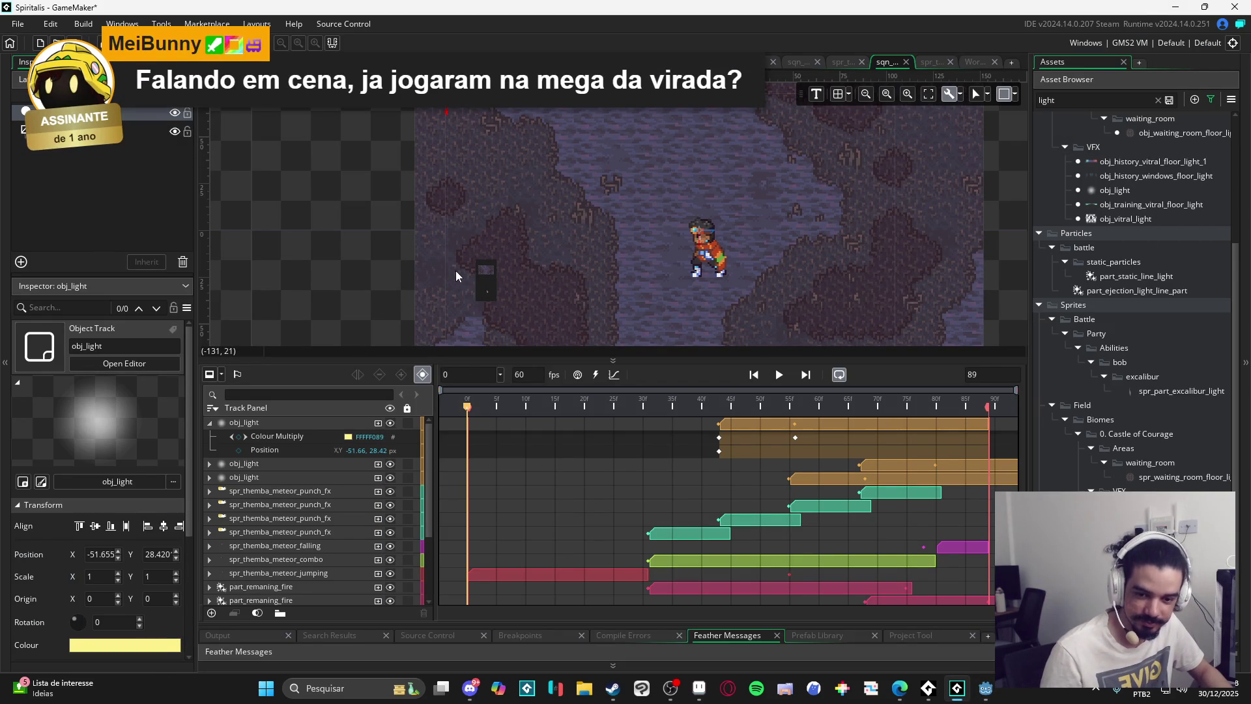
Play the meteor-punch sequence through to frame 86 in the Sequence editor.
{"action": "left_click", "coordinate": [779, 375]}
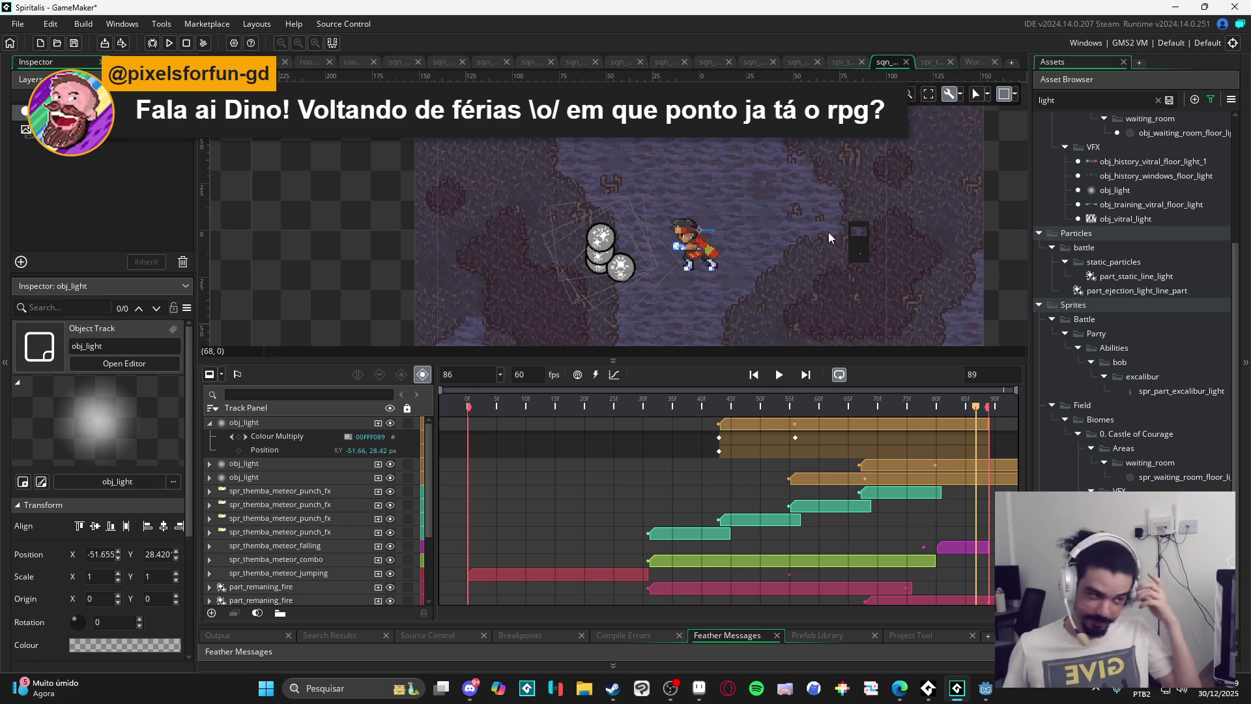
Replay the meteor-punch sequence, pause it at frame 70, and switch to the Drive video.
{"action": "left_click", "coordinate": [779, 379]}
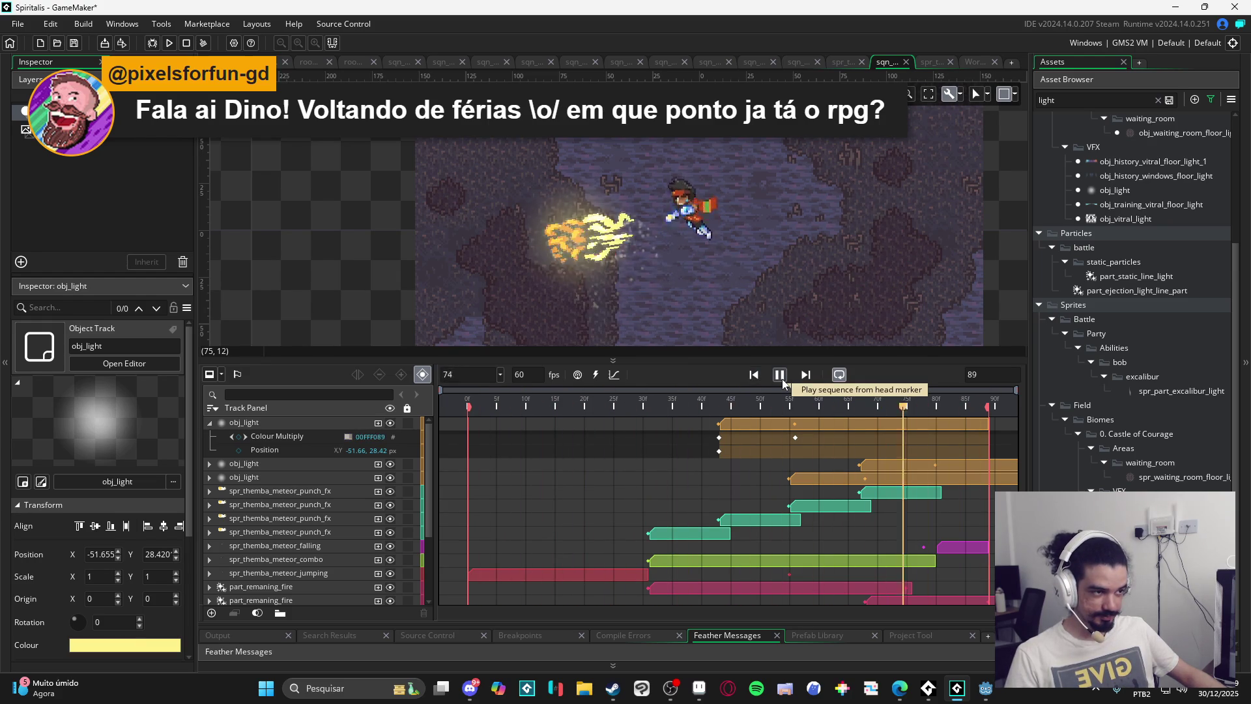
{"action": "left_click", "coordinate": [780, 377]}
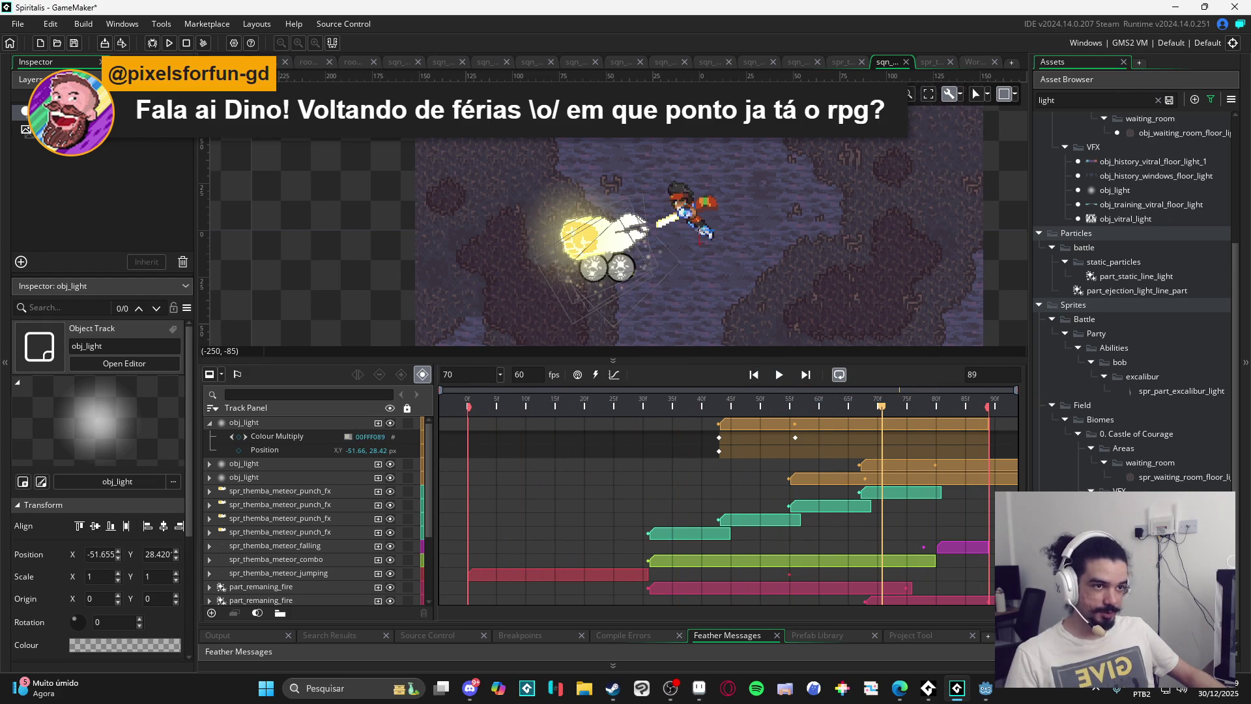
{"action": "mouse_move", "coordinate": [474, 699]}
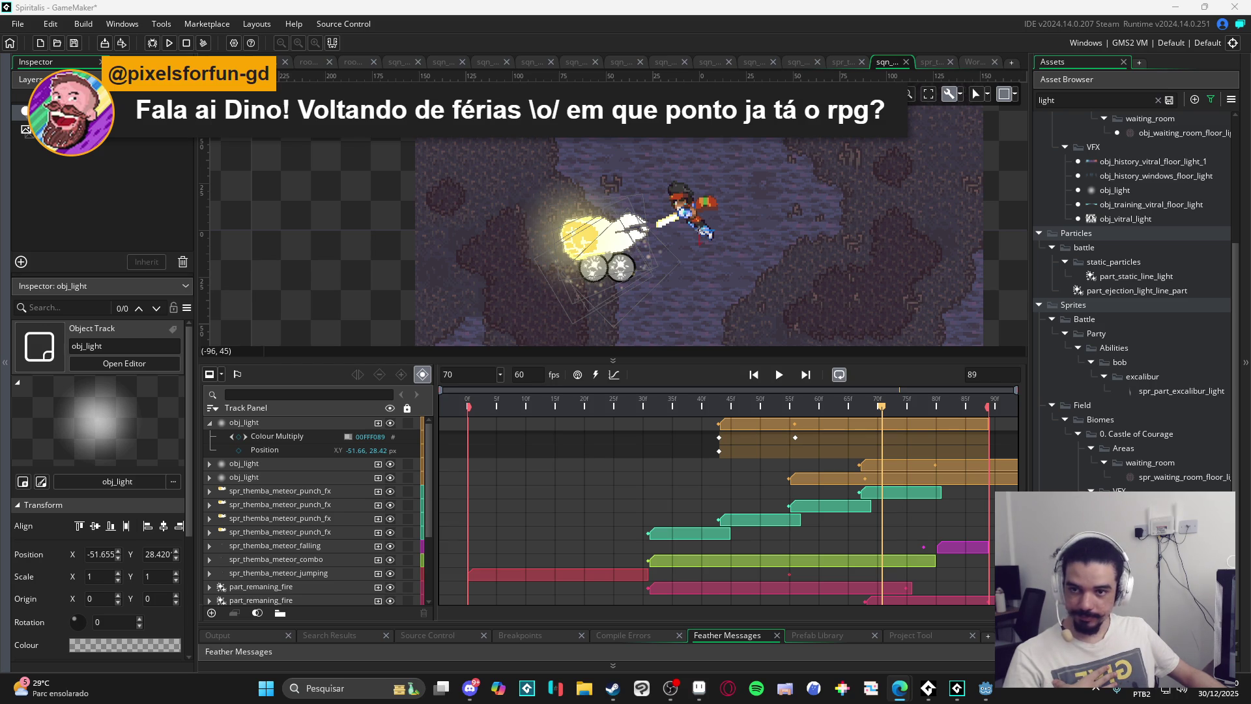
{"action": "key", "text": "alt+Tab"}
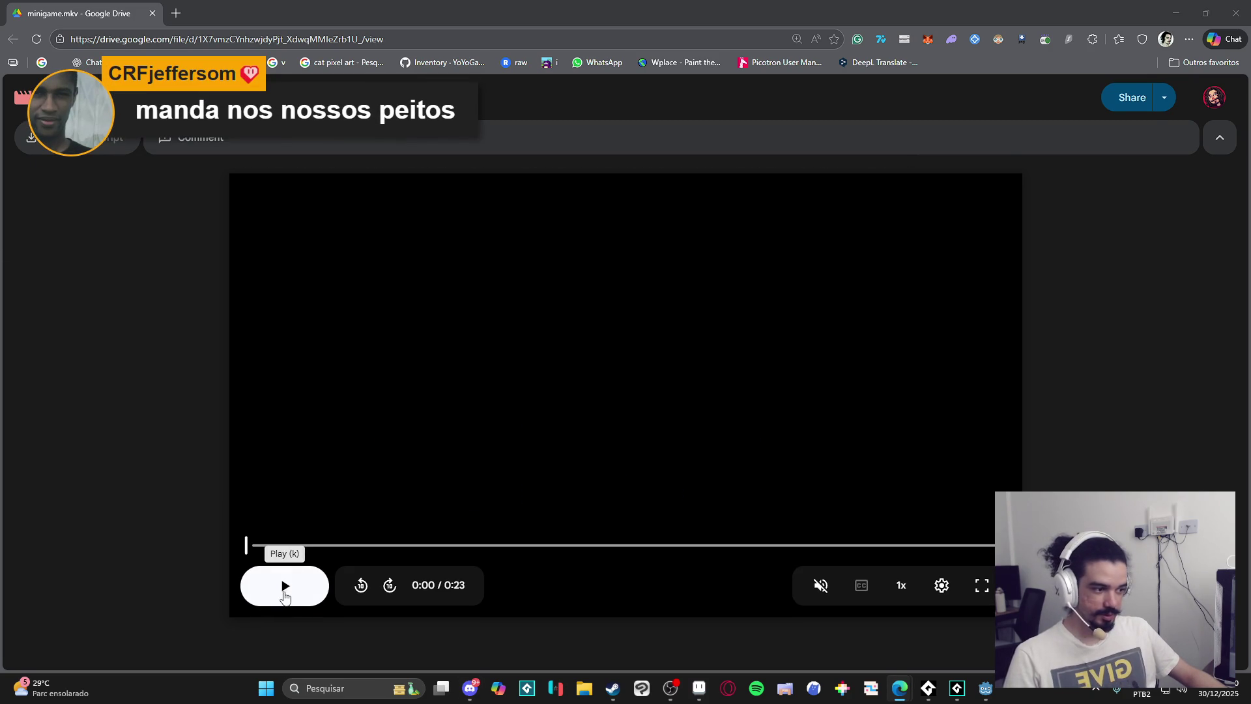
Play minigame.mkv, restart it, and jump into the battle clip, pausing at 0:19.
{"action": "left_click", "coordinate": [284, 586]}
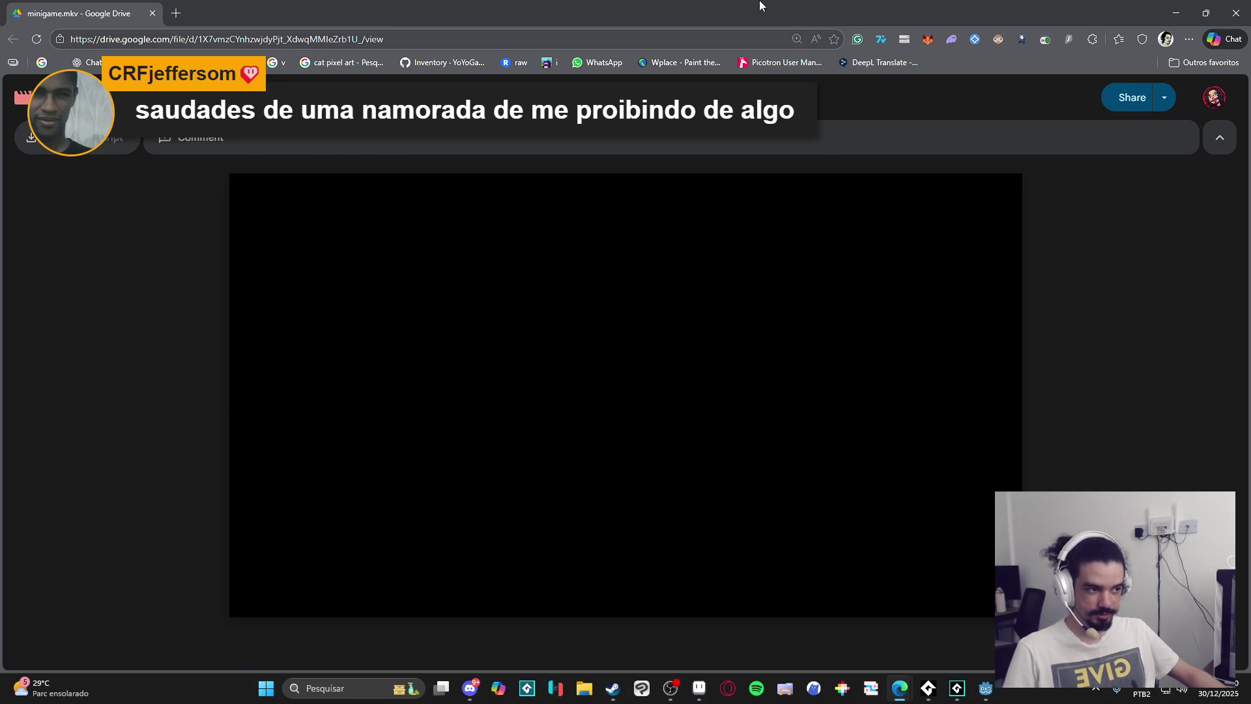
{"action": "left_click", "coordinate": [294, 597]}
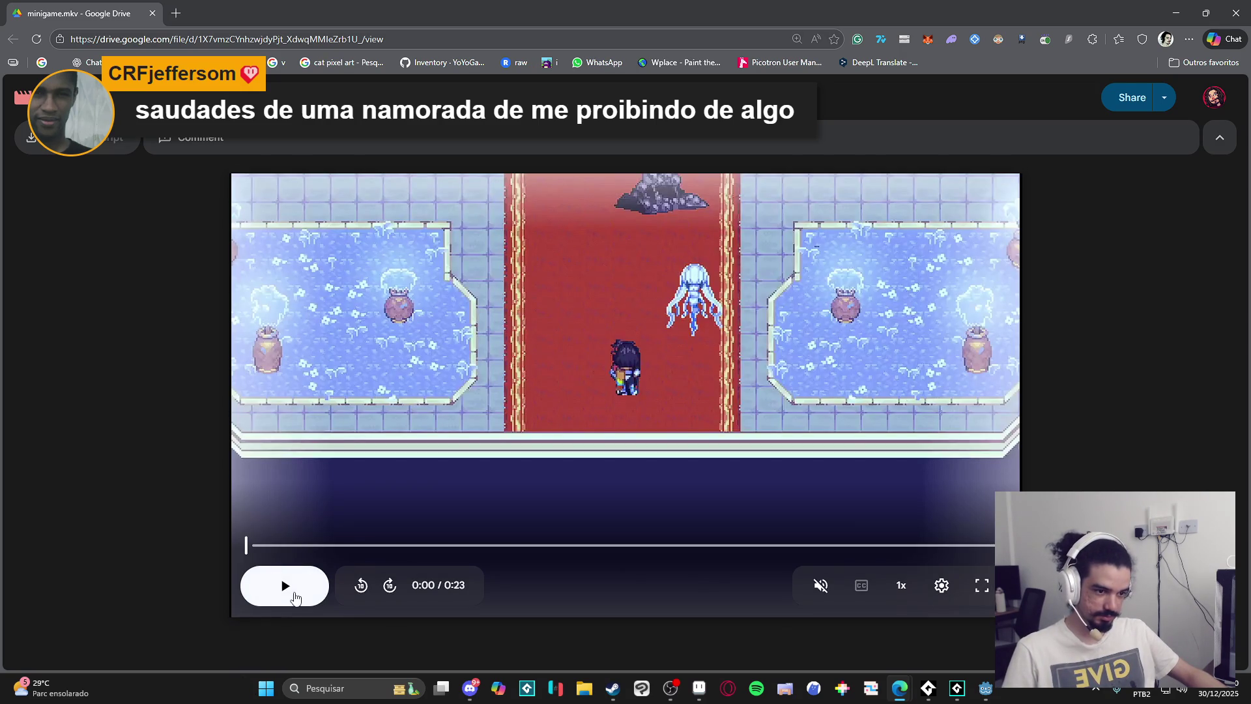
{"action": "left_click", "coordinate": [293, 595]}
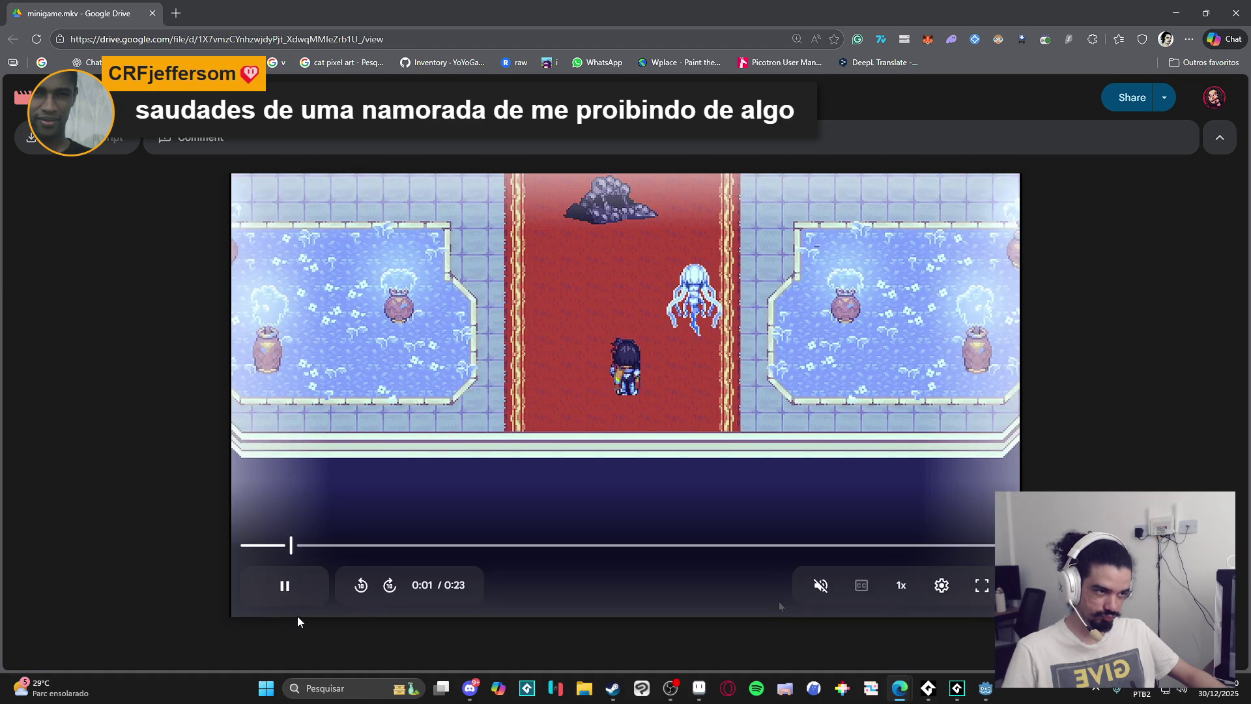
{"action": "left_click", "coordinate": [391, 545]}
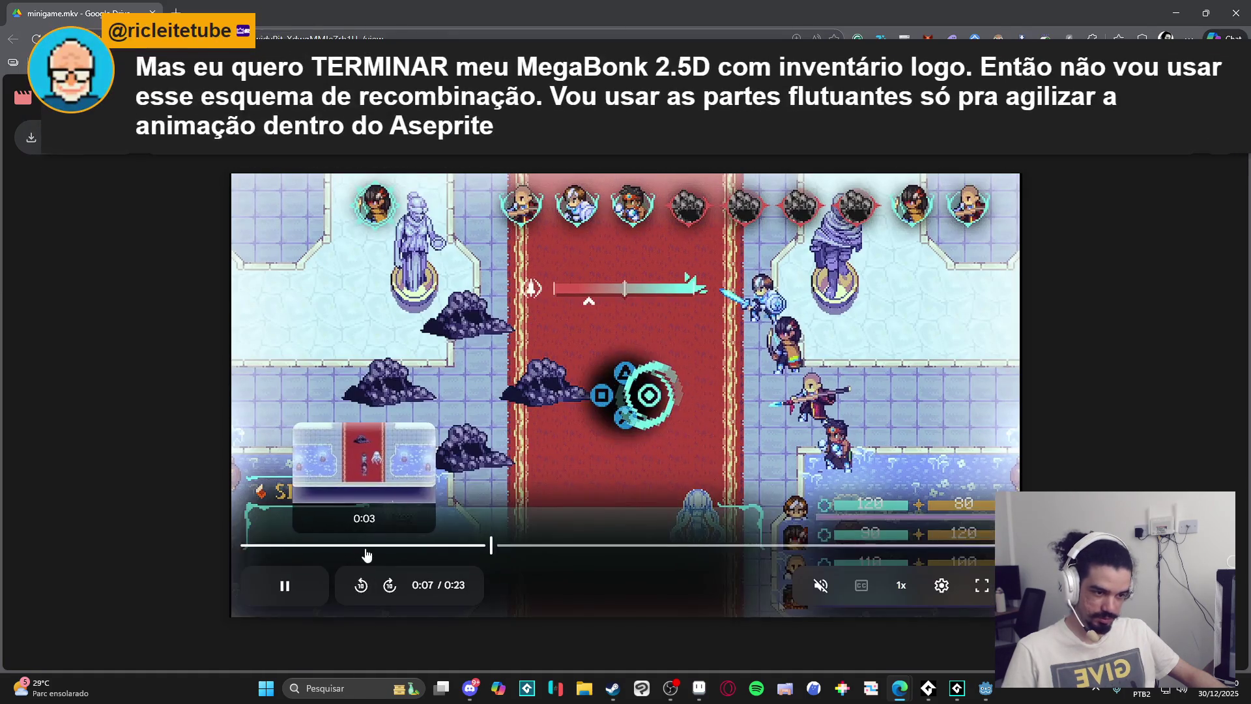
{"action": "left_click", "coordinate": [320, 545]}
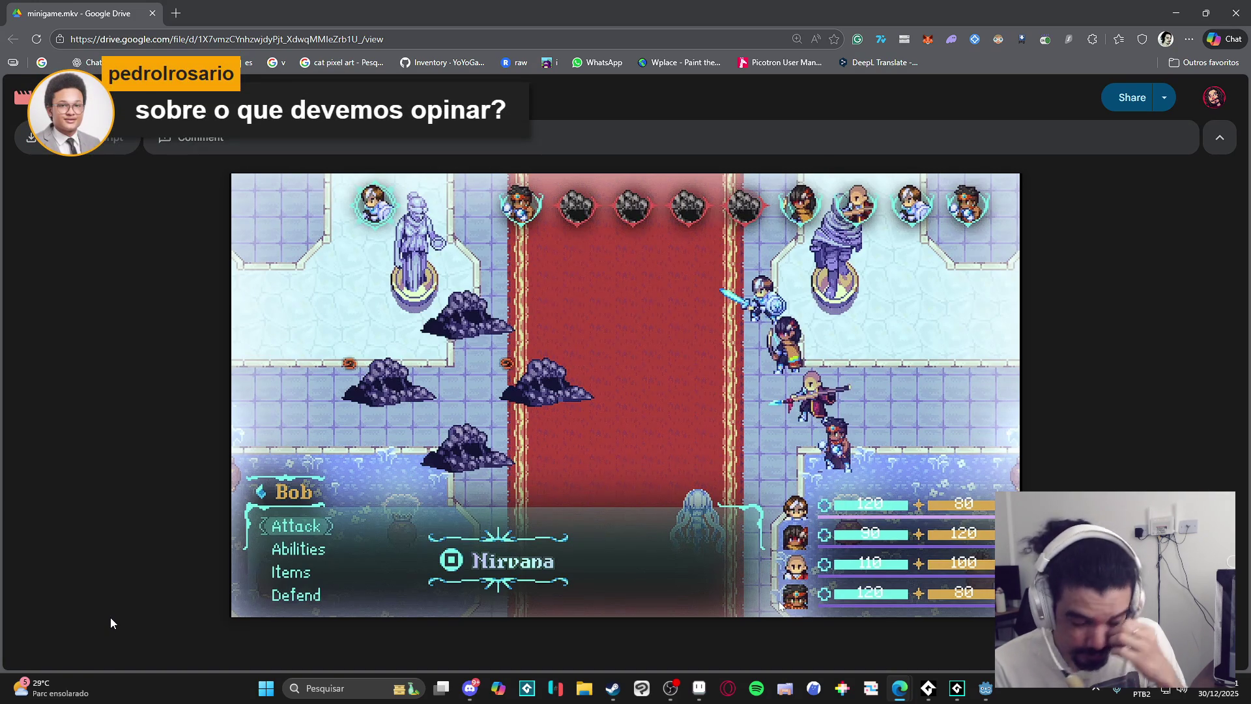
Rewind the battle clip to 0:02, replay it, and pause at 0:20.
{"action": "mouse_move", "coordinate": [417, 529]}
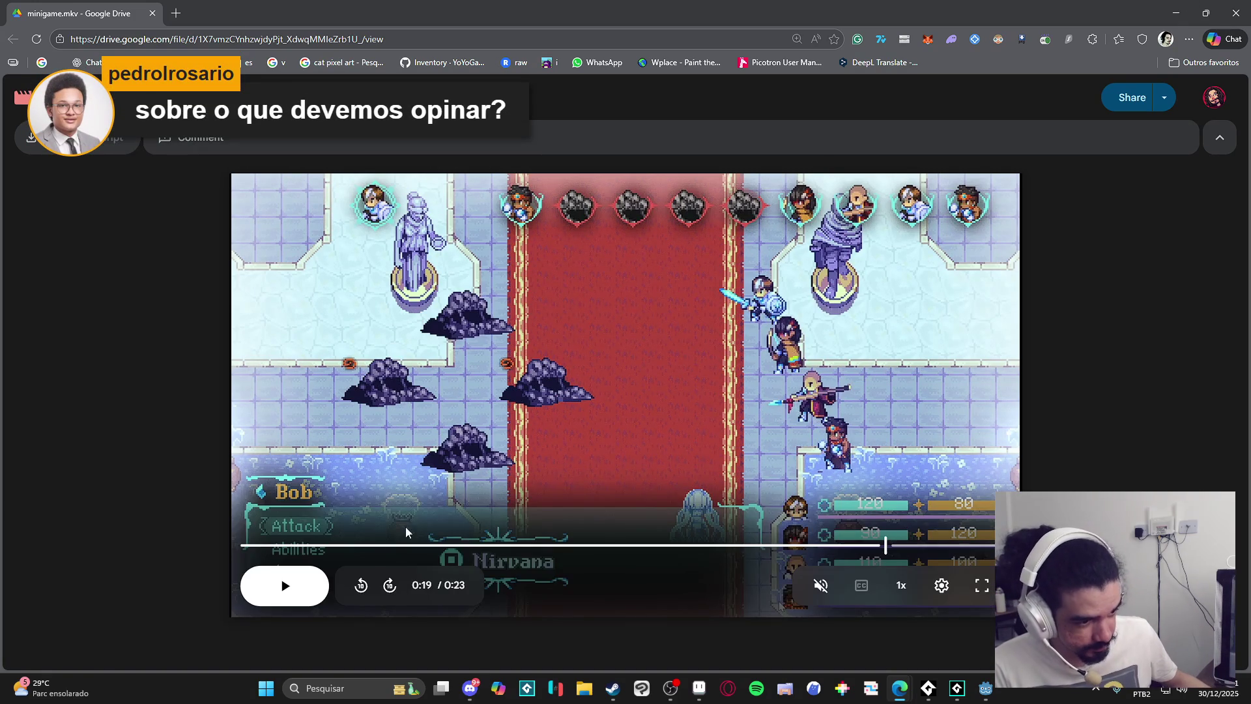
{"action": "left_click", "coordinate": [345, 545]}
{"action": "left_click", "coordinate": [285, 600]}
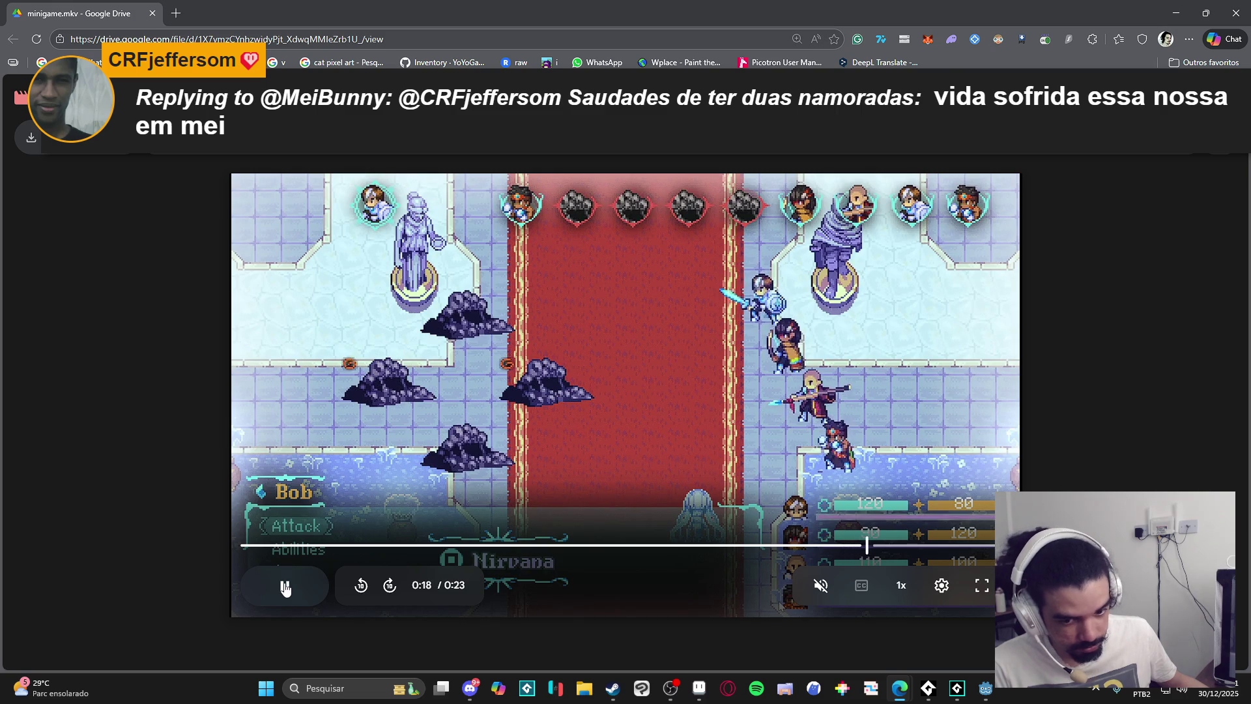
{"action": "left_click", "coordinate": [280, 587]}
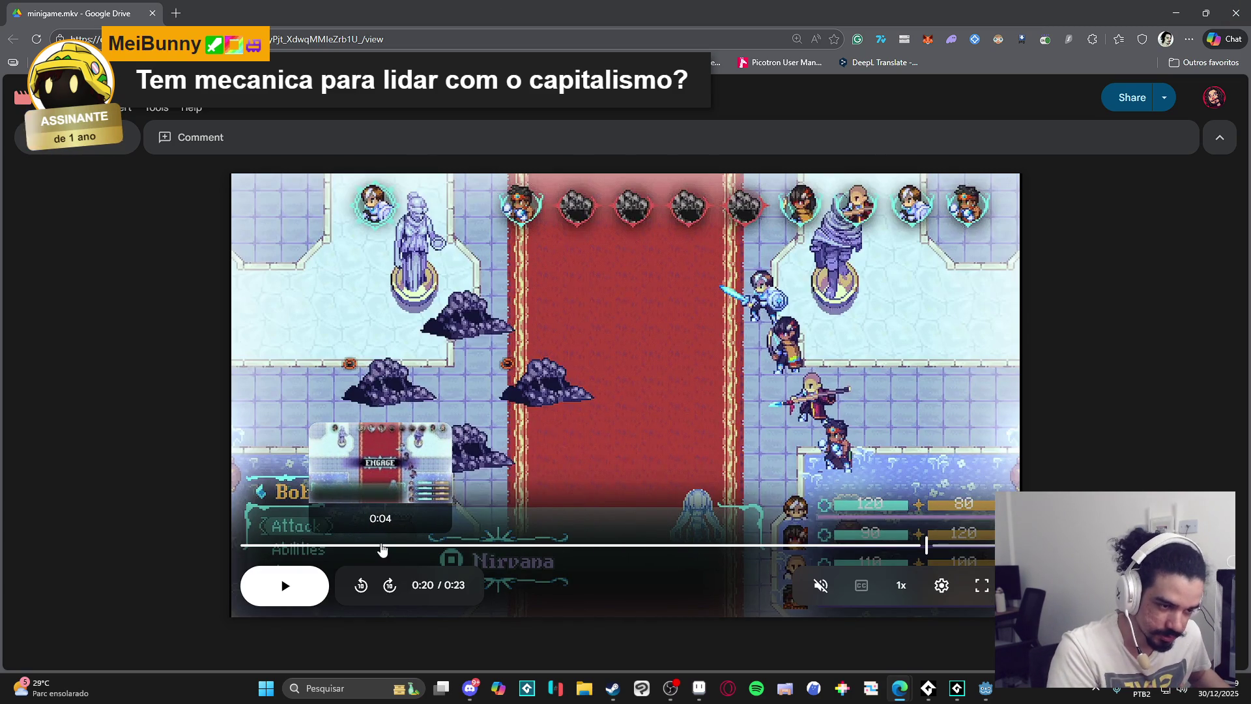
Replay the recording from the ENGAGE intro near 0:04 and pause it at 0:19.
{"action": "left_click", "coordinate": [381, 546]}
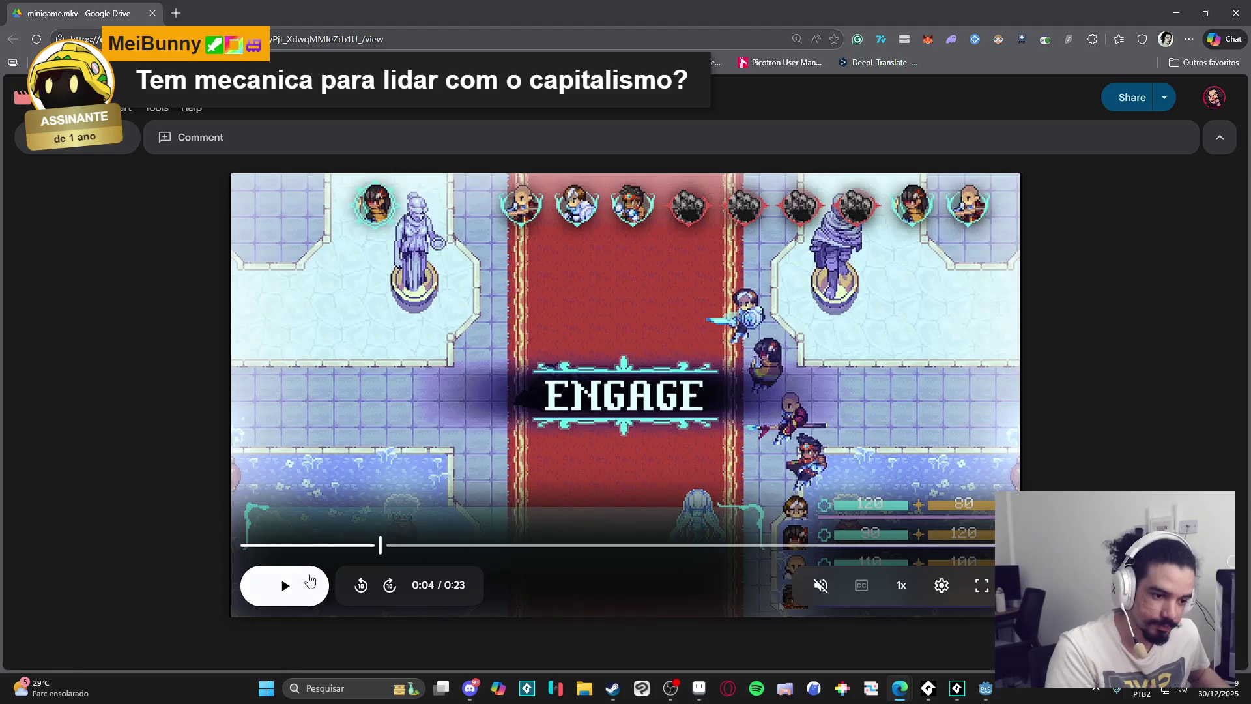
{"action": "left_click", "coordinate": [311, 575]}
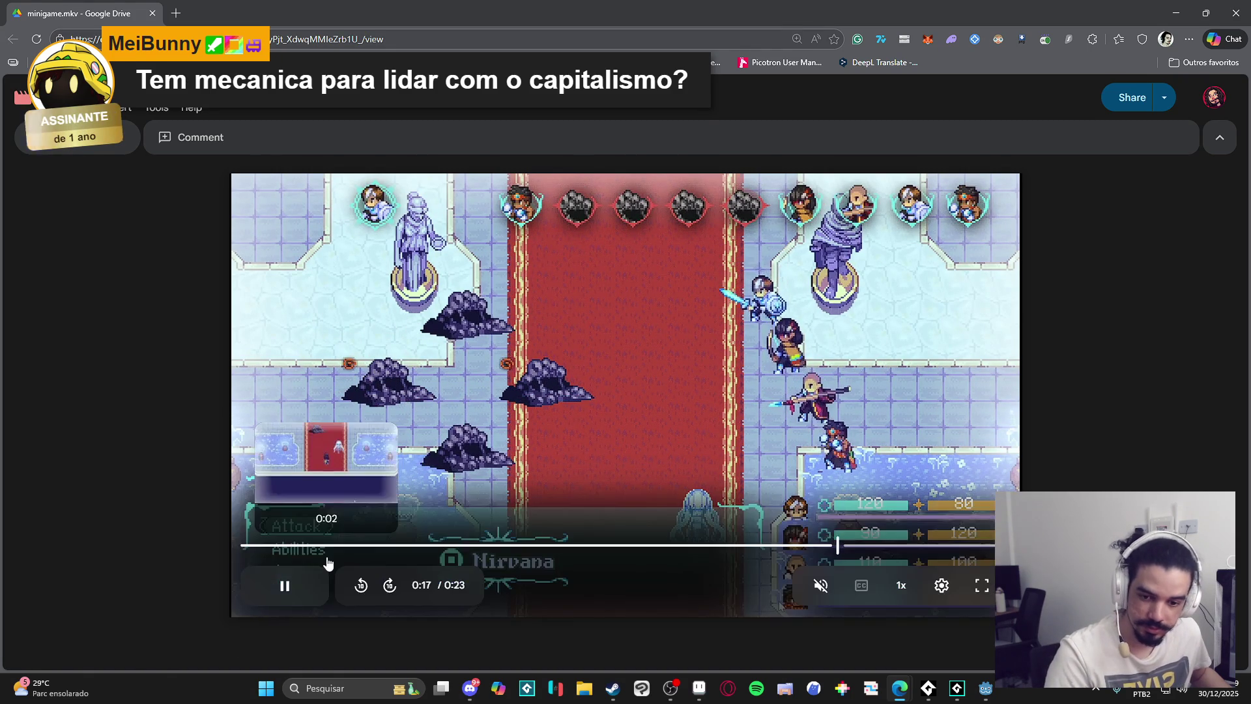
{"action": "left_click", "coordinate": [281, 583]}
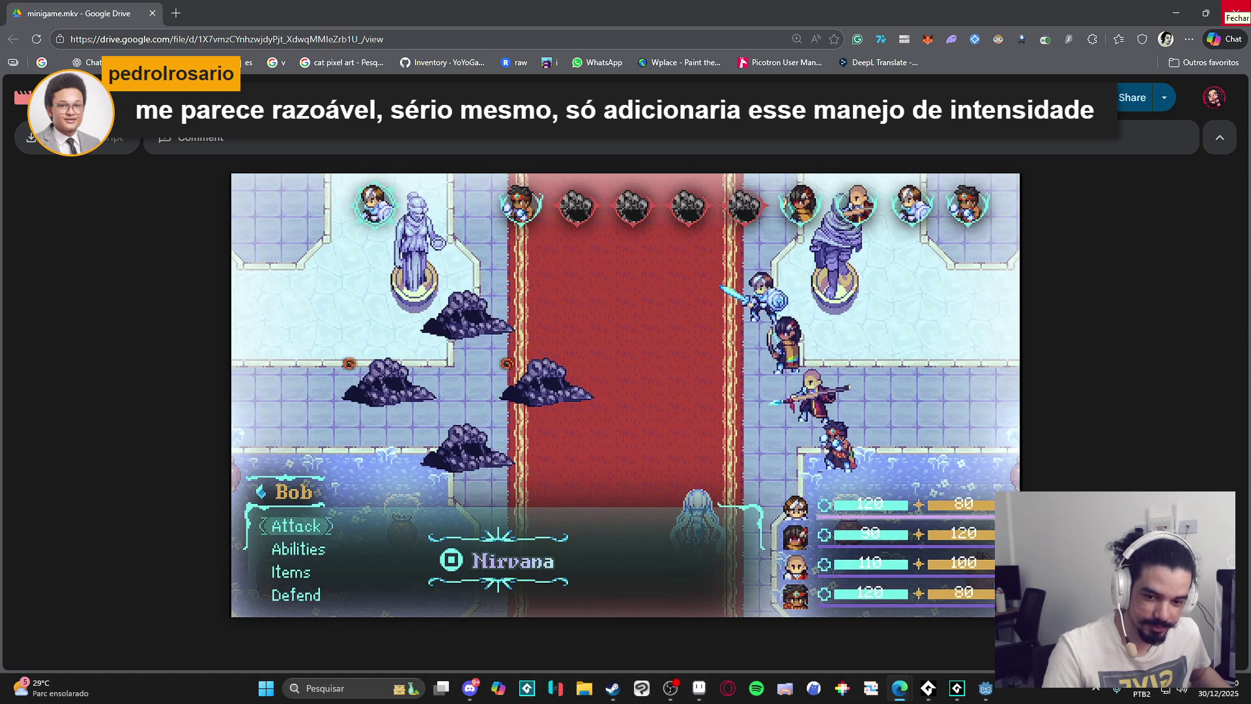
Close the browser and drag the splitter down to enlarge the sequence's room preview.
{"action": "left_click", "coordinate": [1236, 9]}
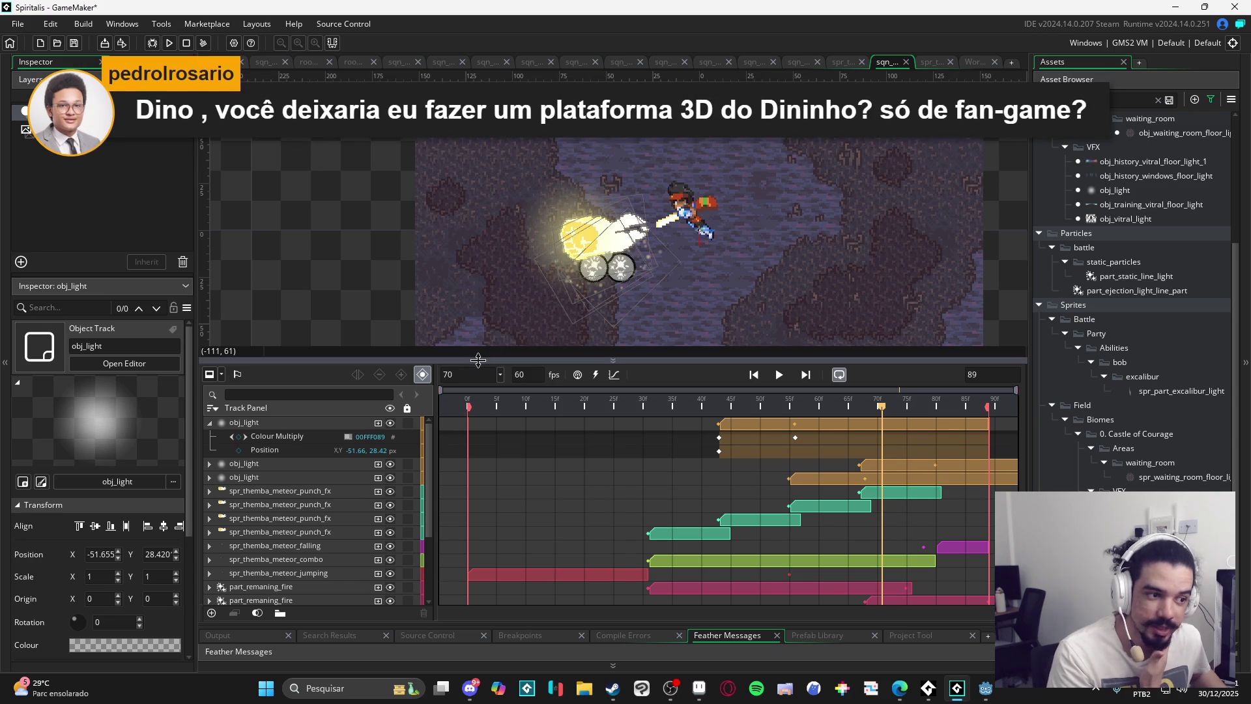
{"action": "left_click_drag", "start_coordinate": [478, 360], "coordinate": [476, 469]}
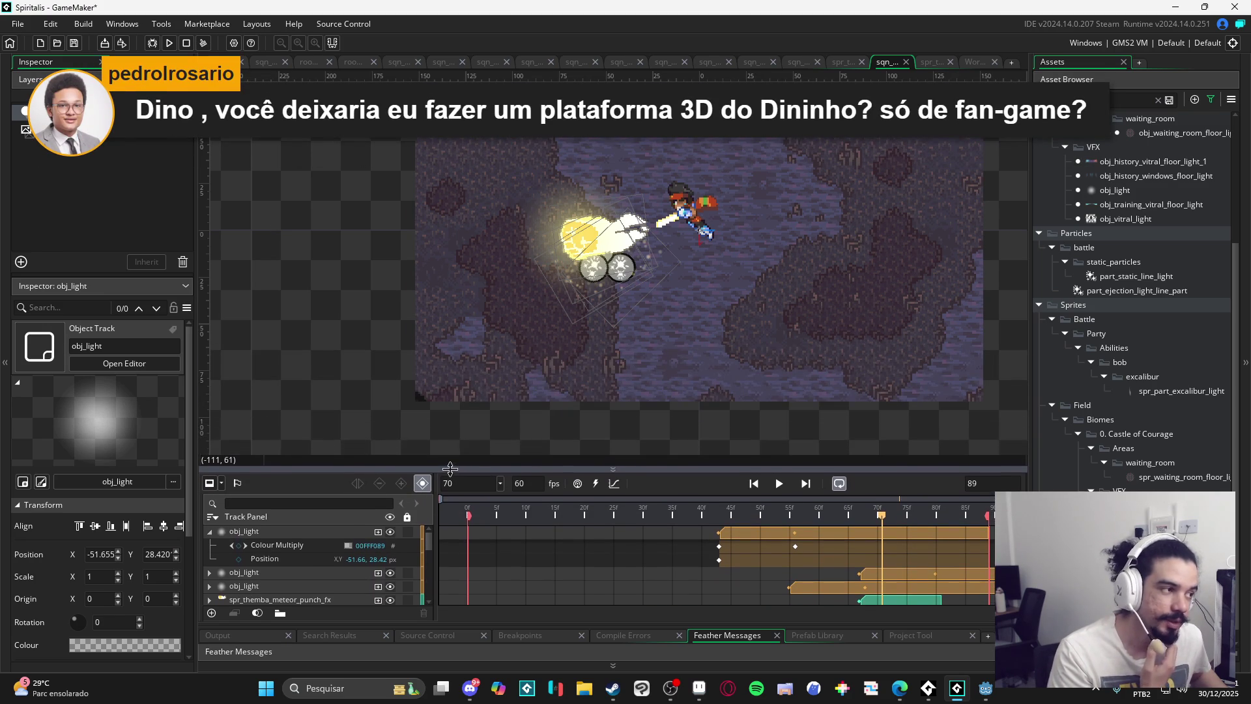
Reframe the room view around the meteor effect, then bring up spr_themba_meteor_punch_fx.gif in Aseprite.
{"action": "mouse_move", "coordinate": [592, 350]}
{"action": "left_mouse_down"}
{"action": "mouse_move", "coordinate": [437, 420]}
{"action": "mouse_move", "coordinate": [463, 414]}
{"action": "mouse_move", "coordinate": [360, 407]}
{"action": "left_mouse_up"}
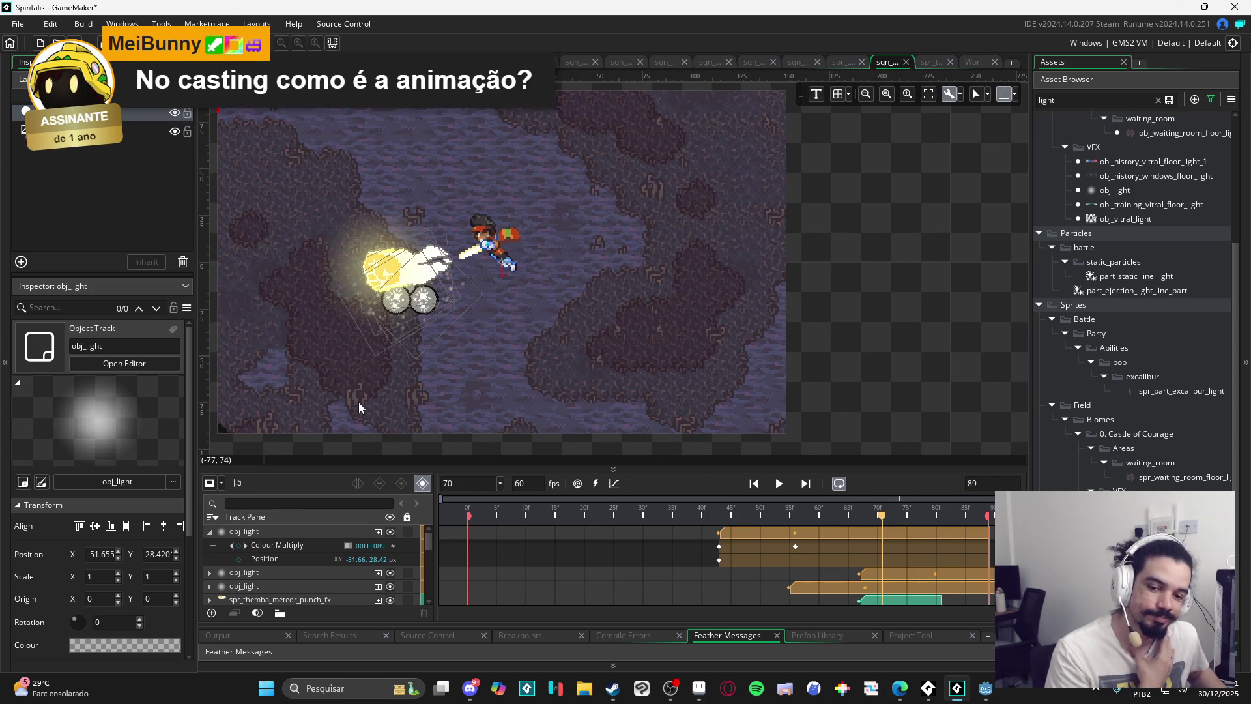
{"action": "mouse_move", "coordinate": [362, 401]}
{"action": "left_mouse_down"}
{"action": "mouse_move", "coordinate": [471, 407]}
{"action": "mouse_move", "coordinate": [380, 404]}
{"action": "mouse_move", "coordinate": [394, 413]}
{"action": "mouse_move", "coordinate": [394, 393]}
{"action": "left_mouse_up"}
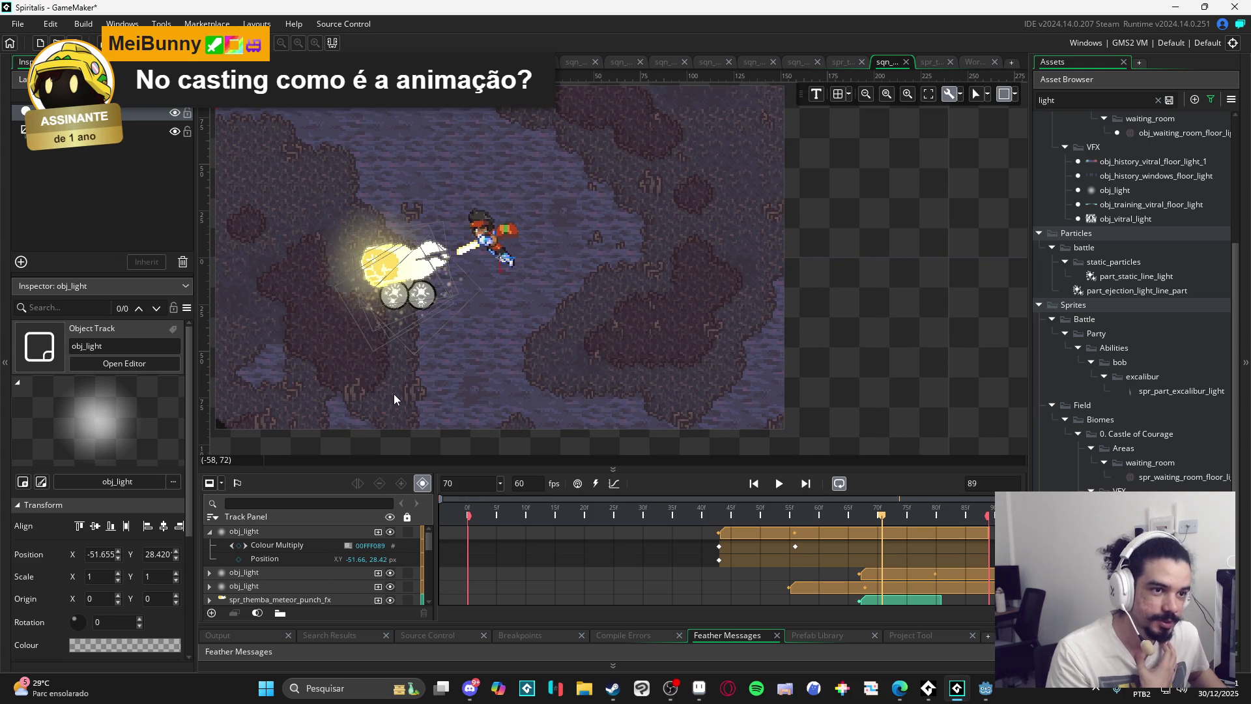
{"action": "mouse_move", "coordinate": [474, 467]}
{"action": "left_mouse_down"}
{"action": "mouse_move", "coordinate": [502, 450]}
{"action": "mouse_move", "coordinate": [502, 503]}
{"action": "left_mouse_up"}
{"action": "mouse_move", "coordinate": [557, 386]}
{"action": "left_mouse_down"}
{"action": "mouse_move", "coordinate": [555, 441]}
{"action": "mouse_move", "coordinate": [569, 397]}
{"action": "mouse_move", "coordinate": [556, 392]}
{"action": "left_mouse_up"}
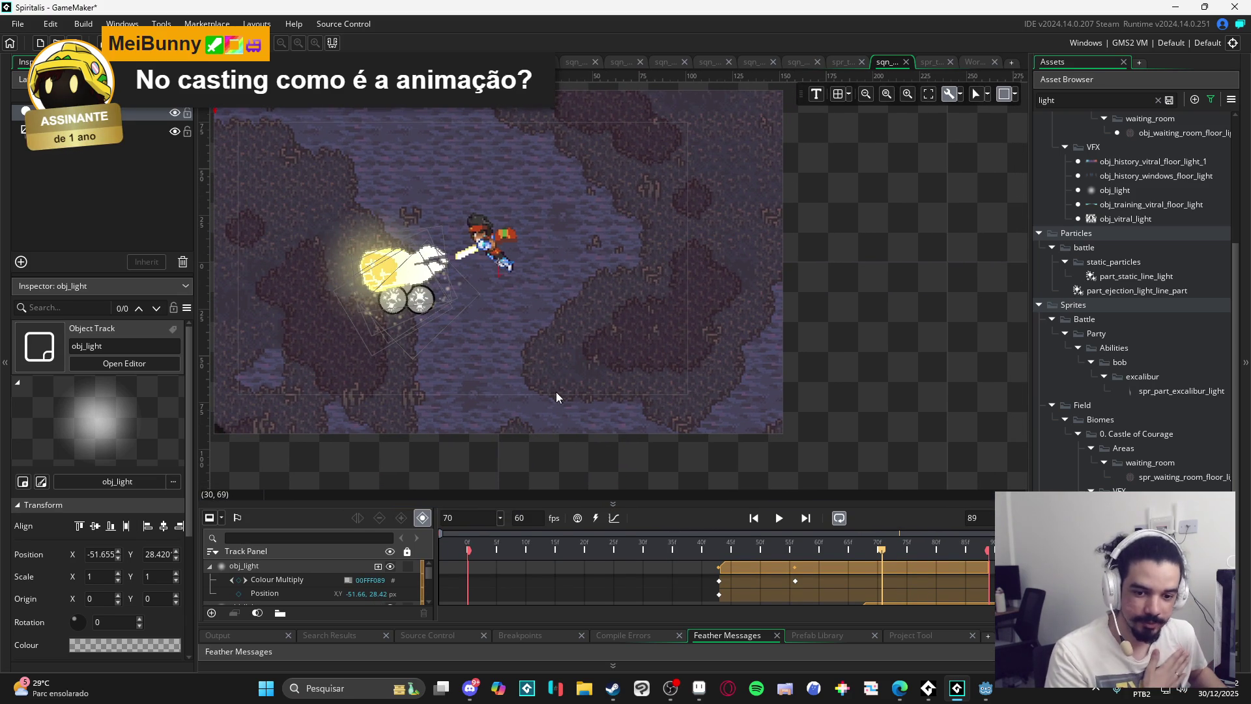
{"action": "left_click_drag", "start_coordinate": [556, 393], "coordinate": [619, 413]}
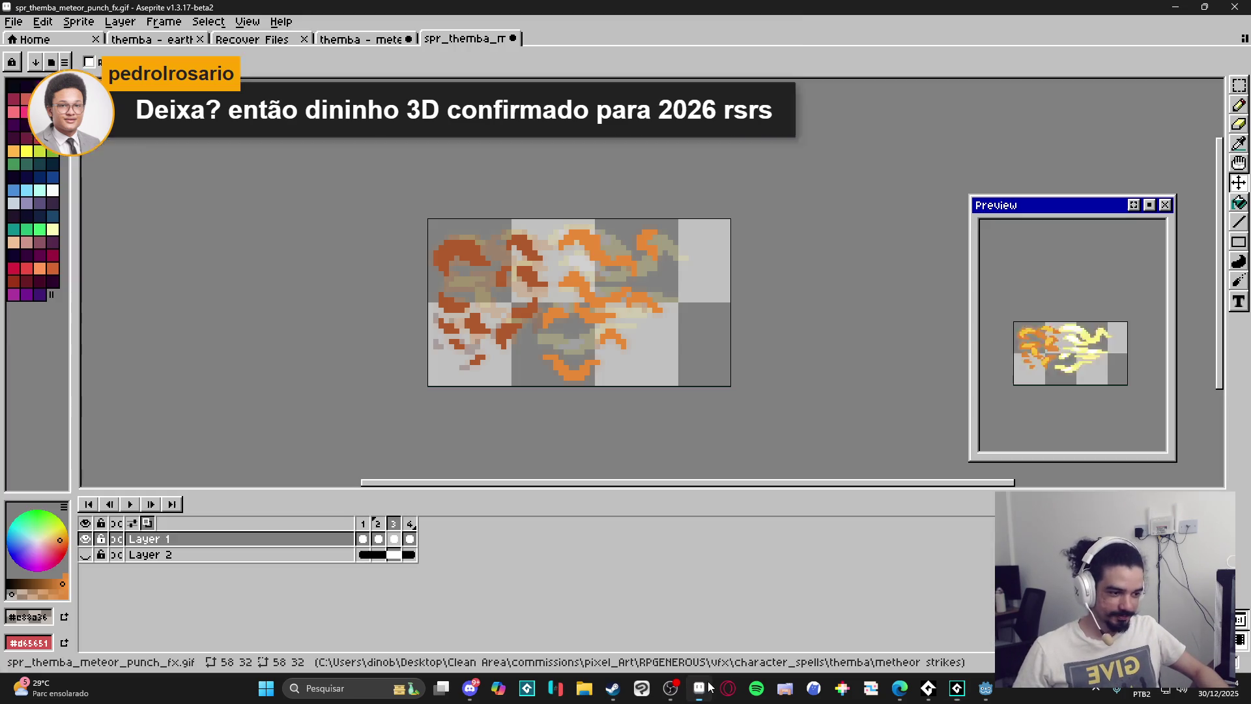
{"action": "left_click", "coordinate": [707, 688]}
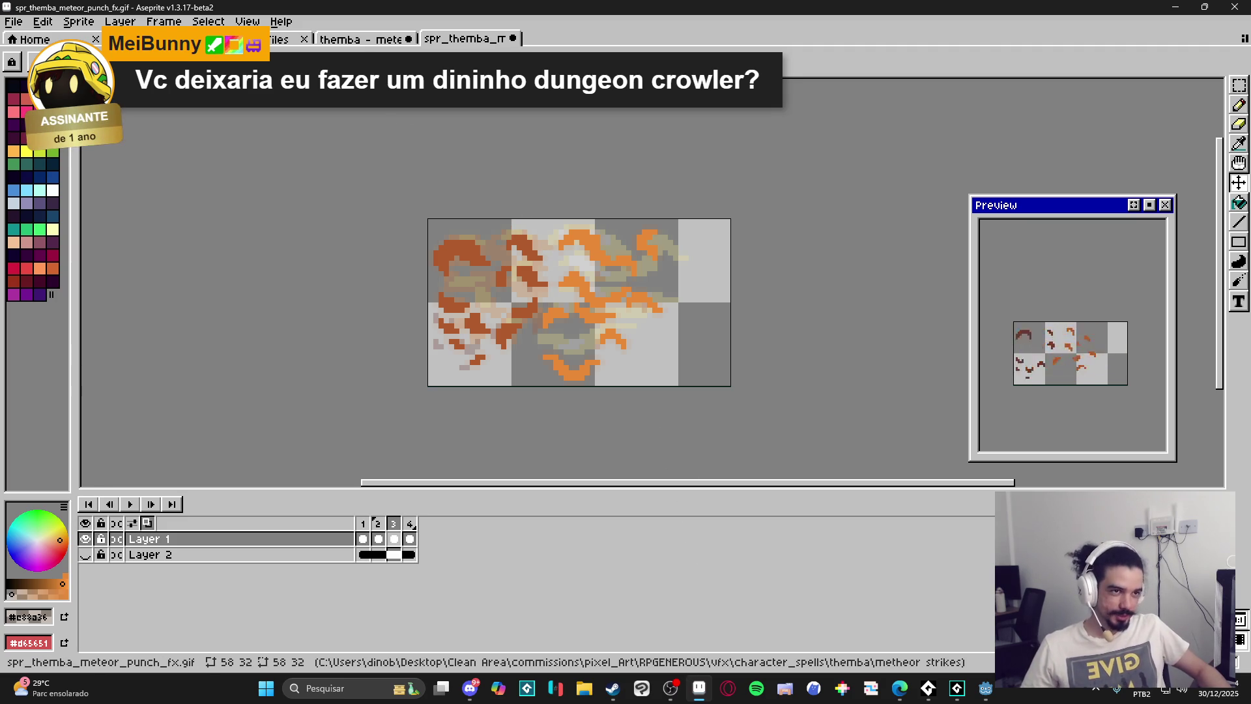
Reopen the recovered themba earthquake v2 animation, then bring up the web browser.
{"action": "left_click", "coordinate": [364, 41]}
{"action": "left_click", "coordinate": [285, 39]}
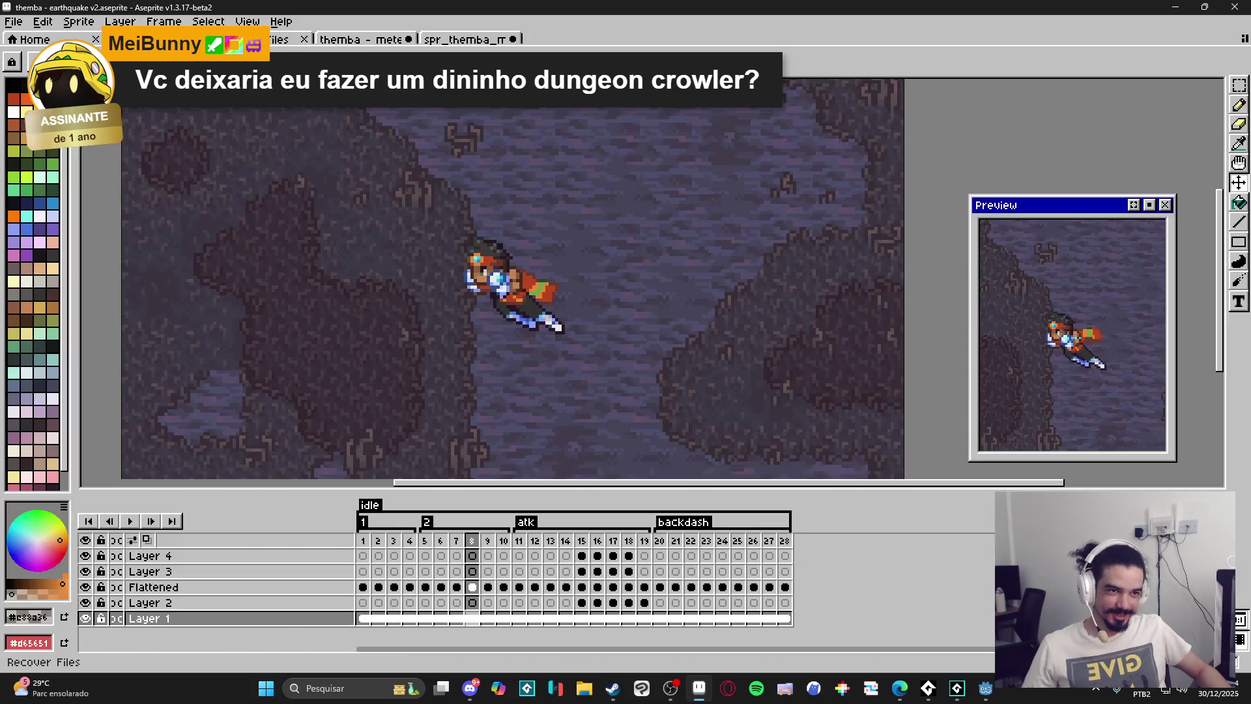
{"action": "key", "text": "ctrl+shift+t"}
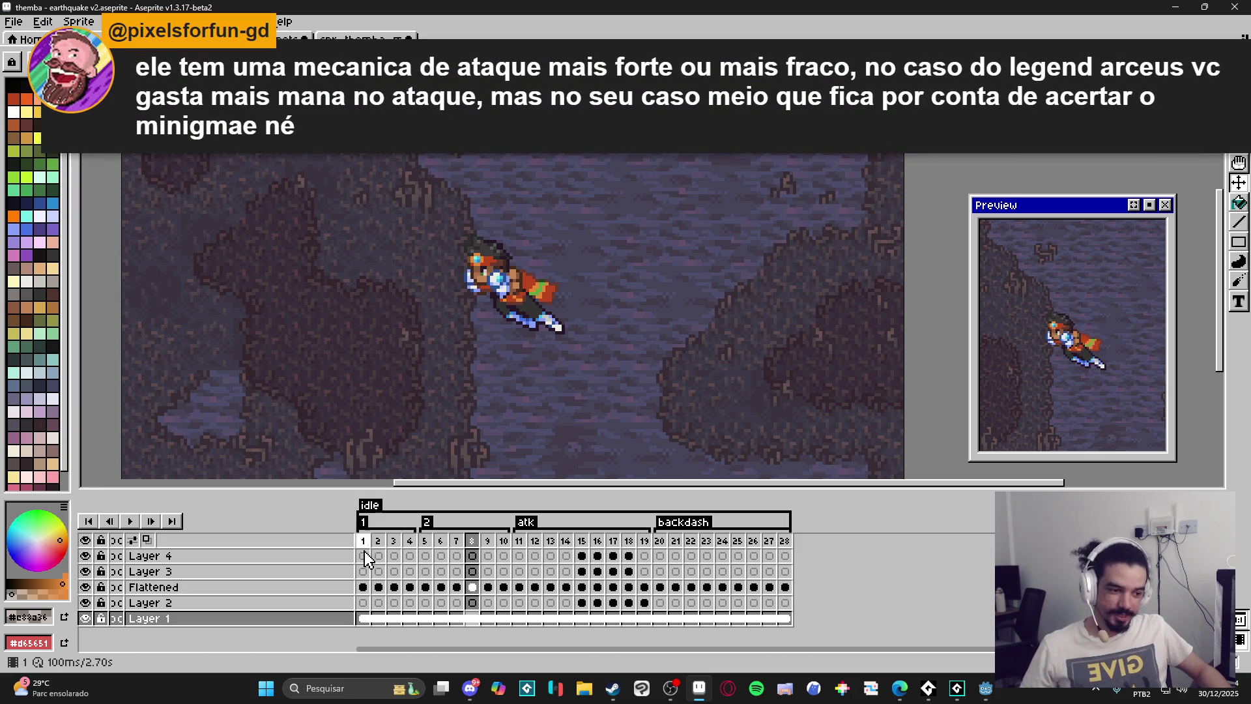
{"action": "left_click", "coordinate": [470, 689]}
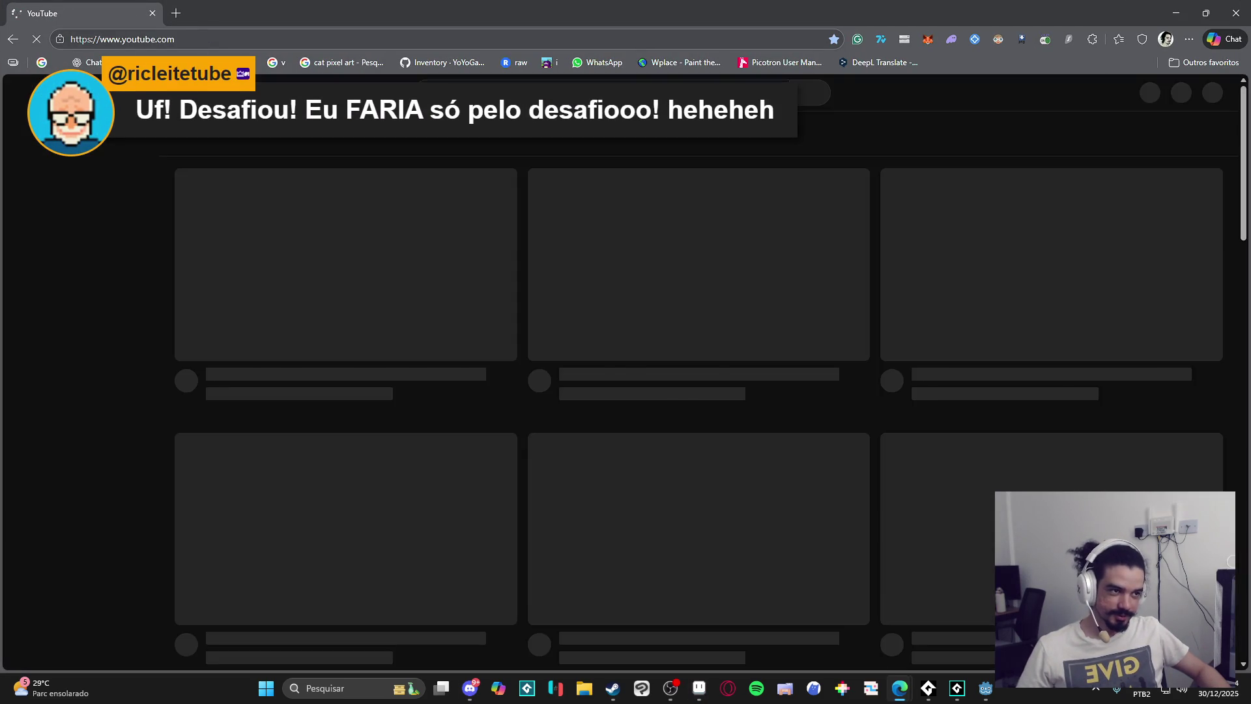
Search YouTube for 'legends of dragoo additions' and open the All Additions video.
{"action": "type", "text": "legends of drago"}
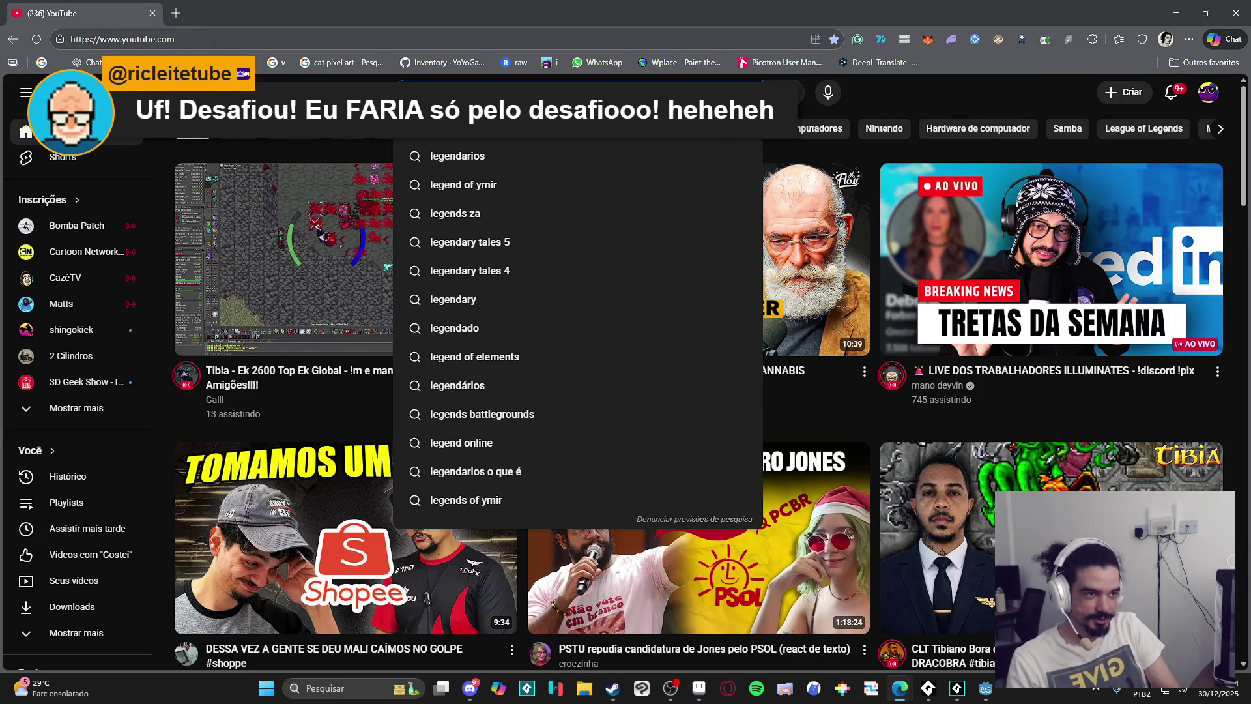
{"action": "type", "text": "o"}
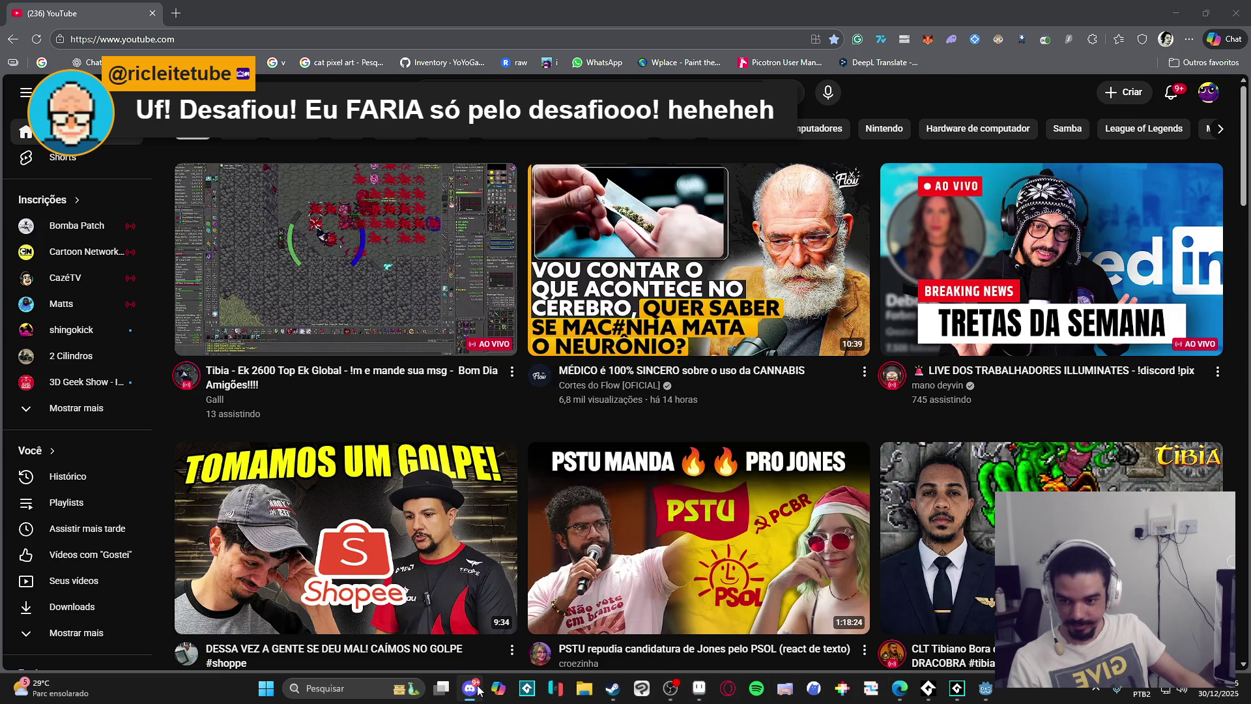
{"action": "type", "text": "additions"}
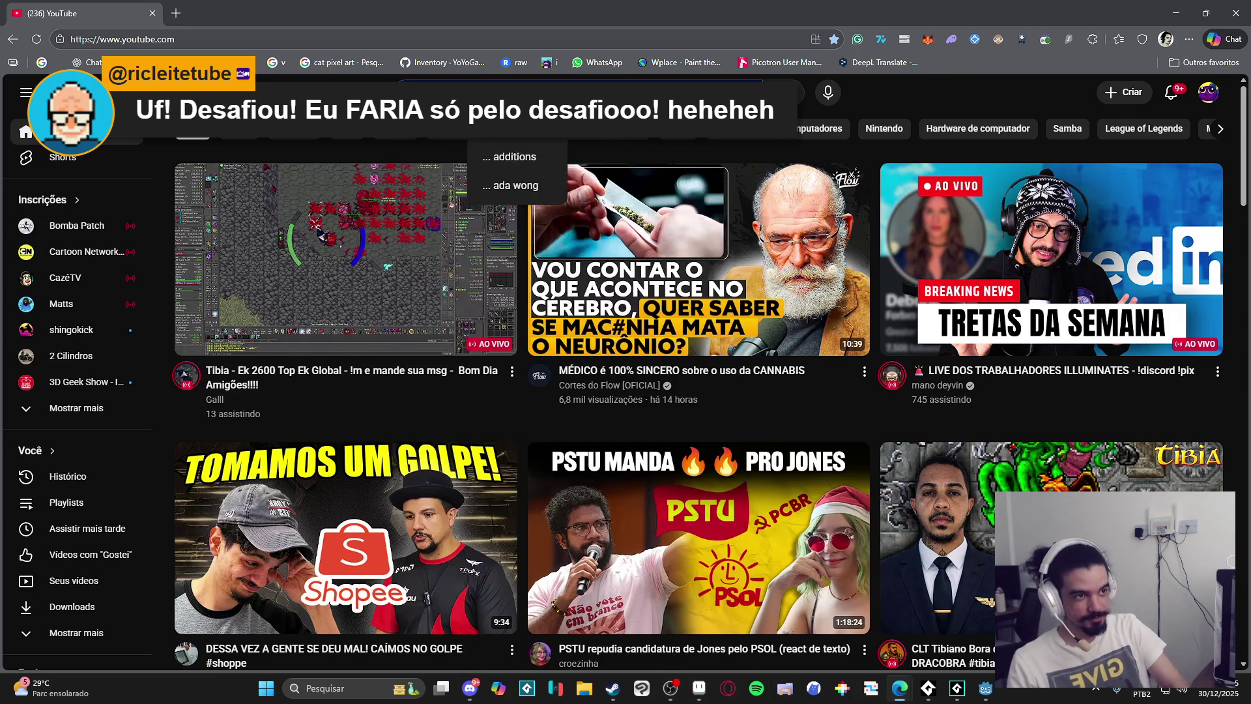
{"action": "key", "text": "Return"}
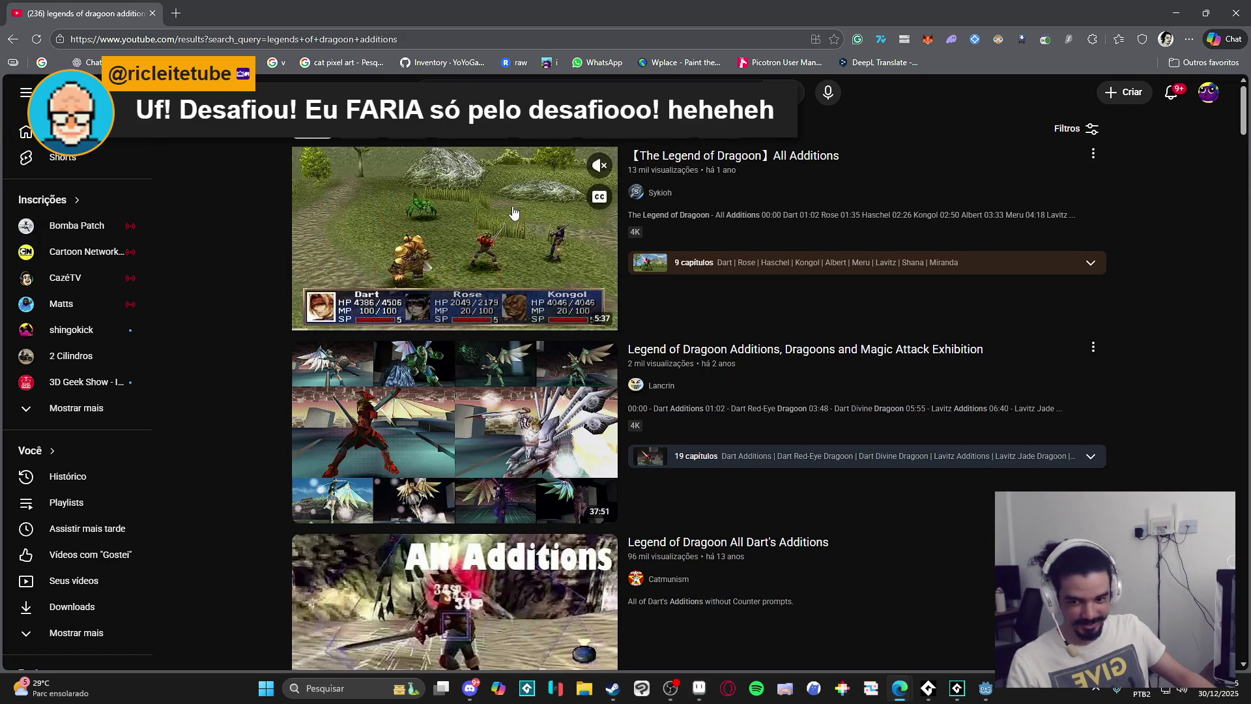
{"action": "left_click", "coordinate": [542, 314]}
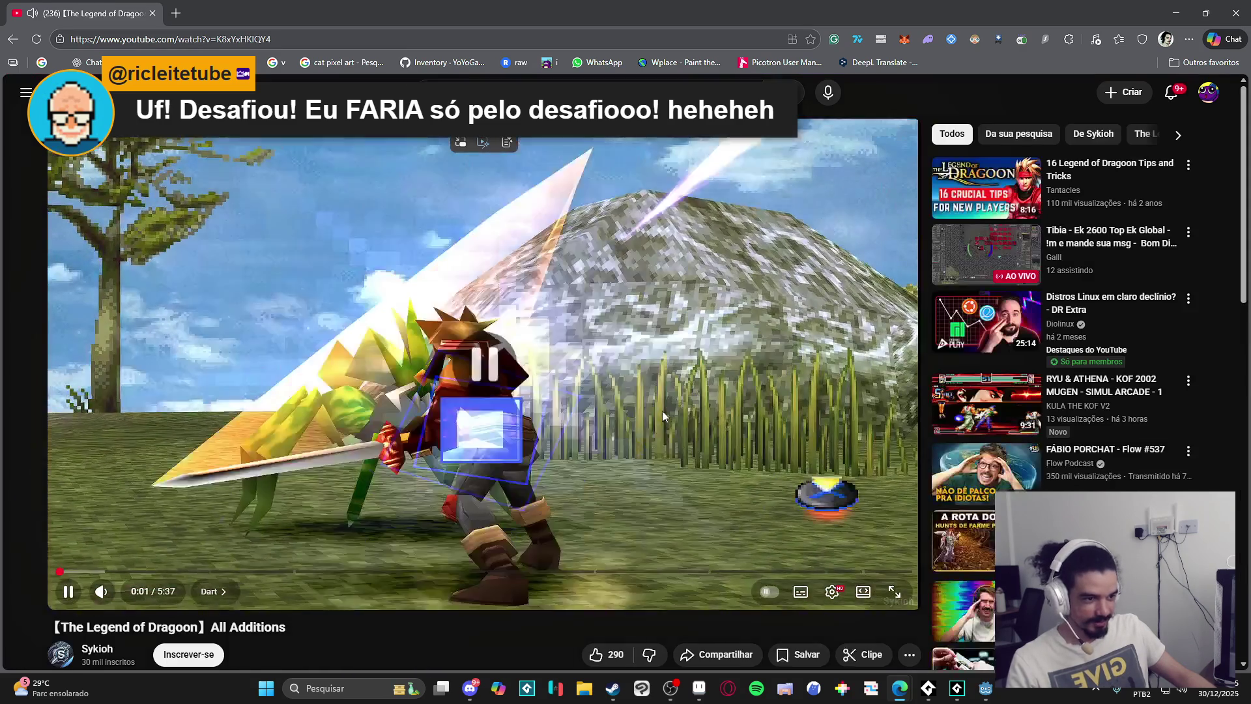
Pause and replay the reference video, leaving it paused at 0:14, then return to Aseprite.
{"action": "left_click", "coordinate": [546, 447]}
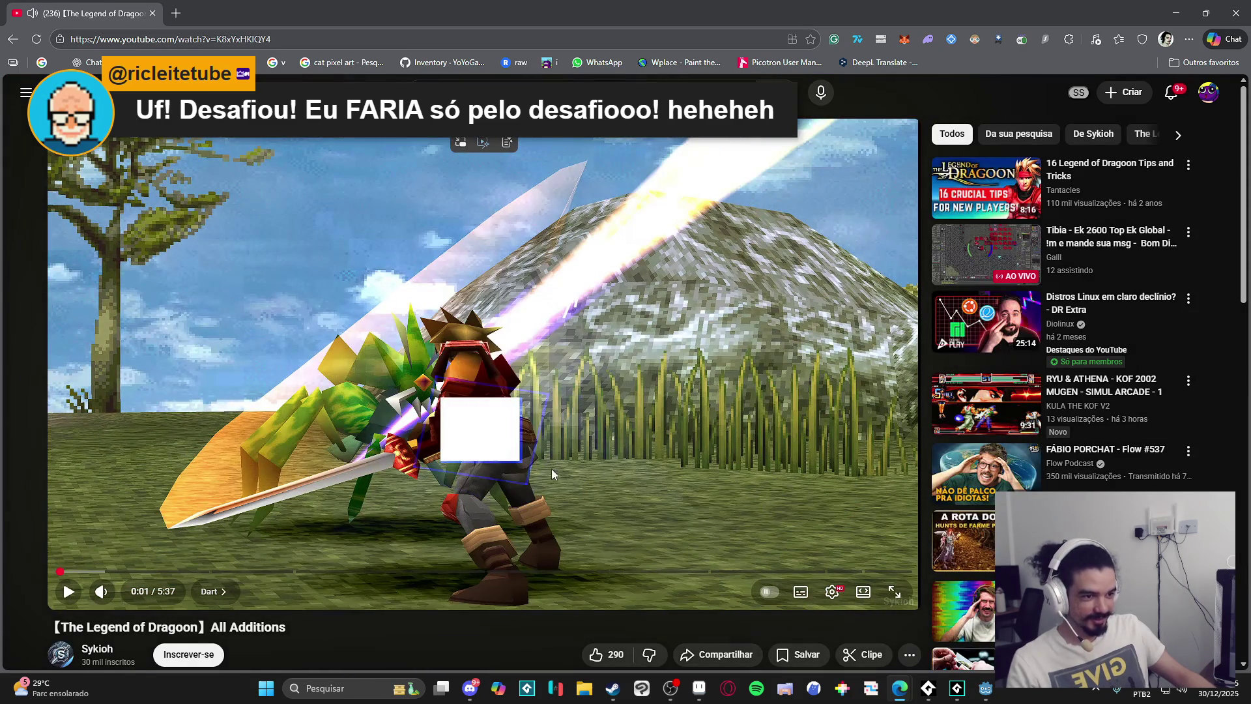
{"action": "left_click", "coordinate": [600, 463]}
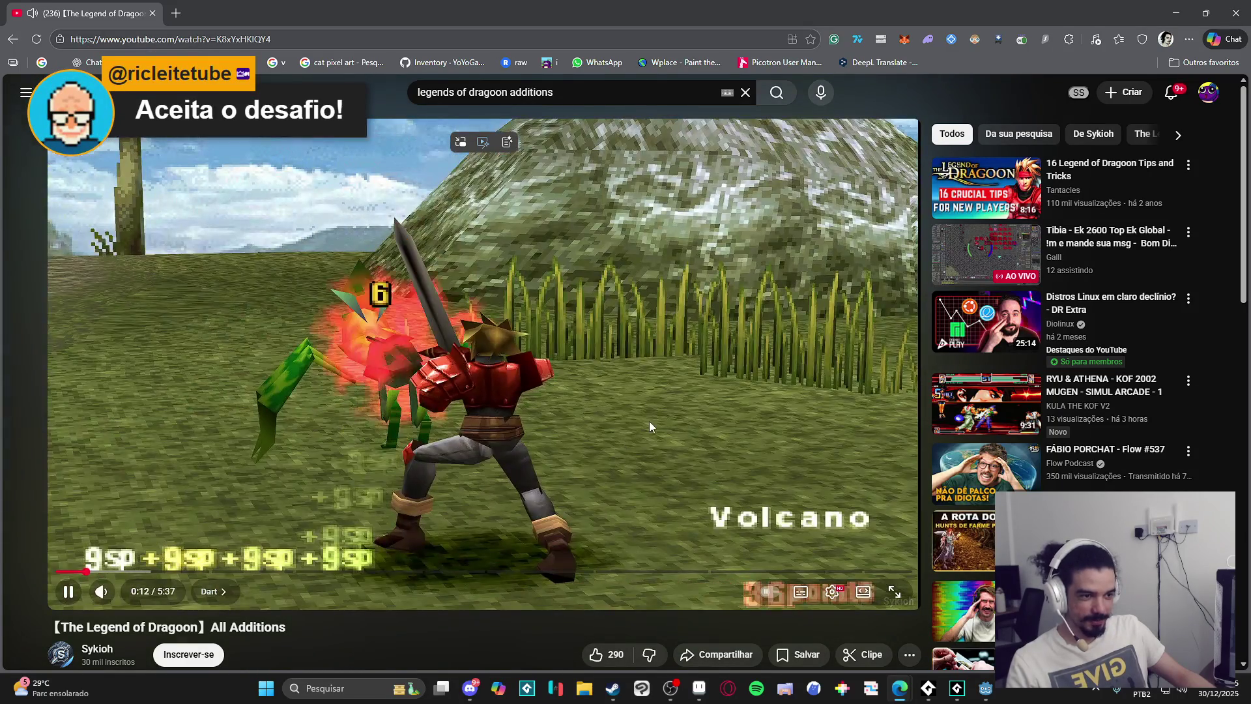
{"action": "left_click", "coordinate": [587, 443]}
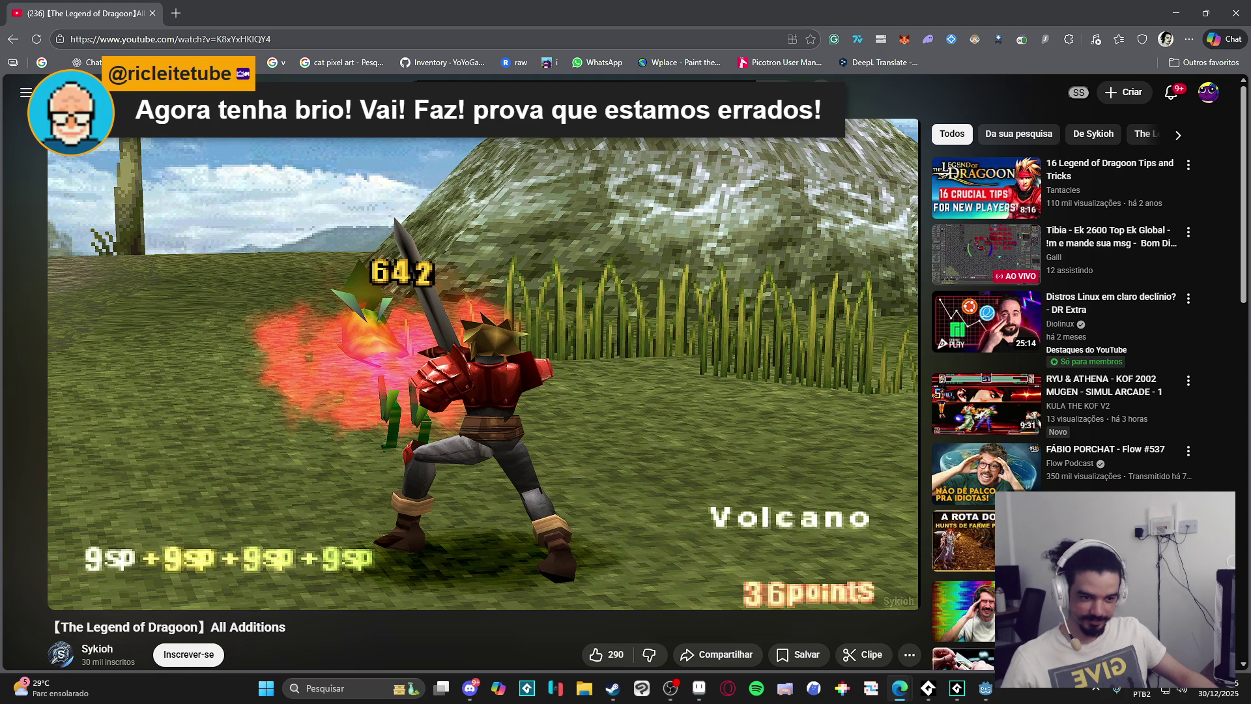
{"action": "left_click", "coordinate": [186, 473]}
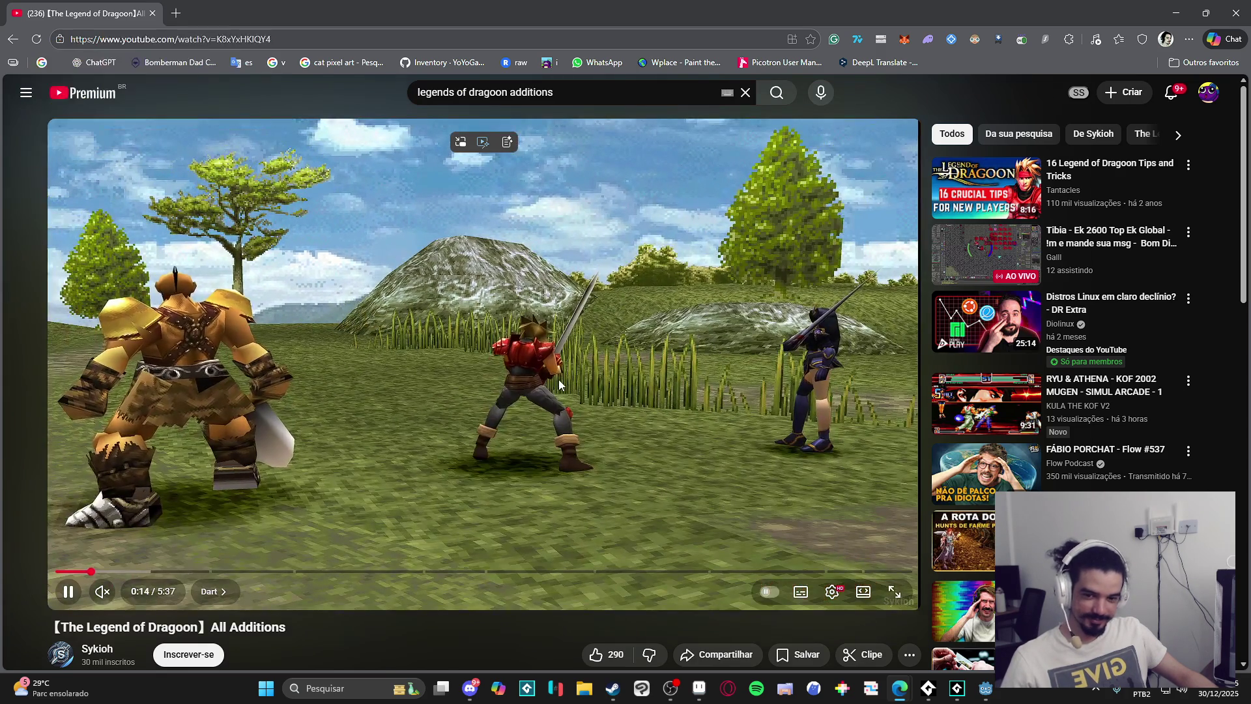
{"action": "left_click", "coordinate": [558, 379]}
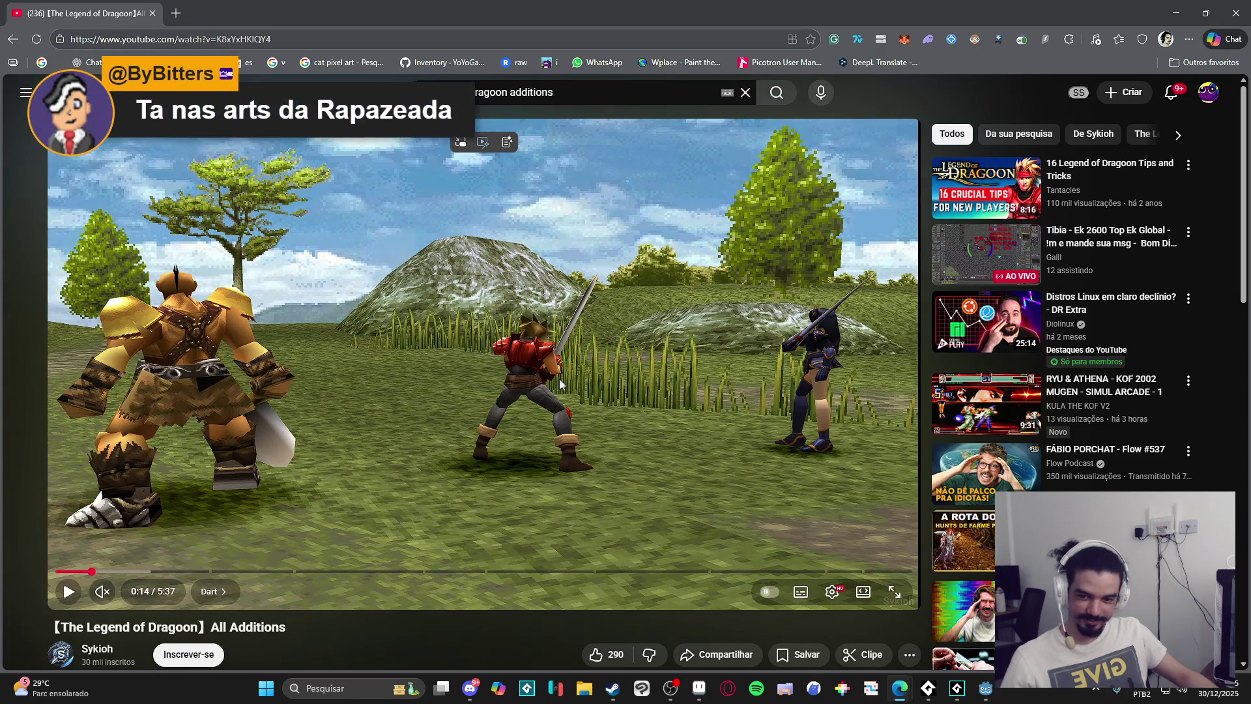
{"action": "key", "text": "alt+Tab"}
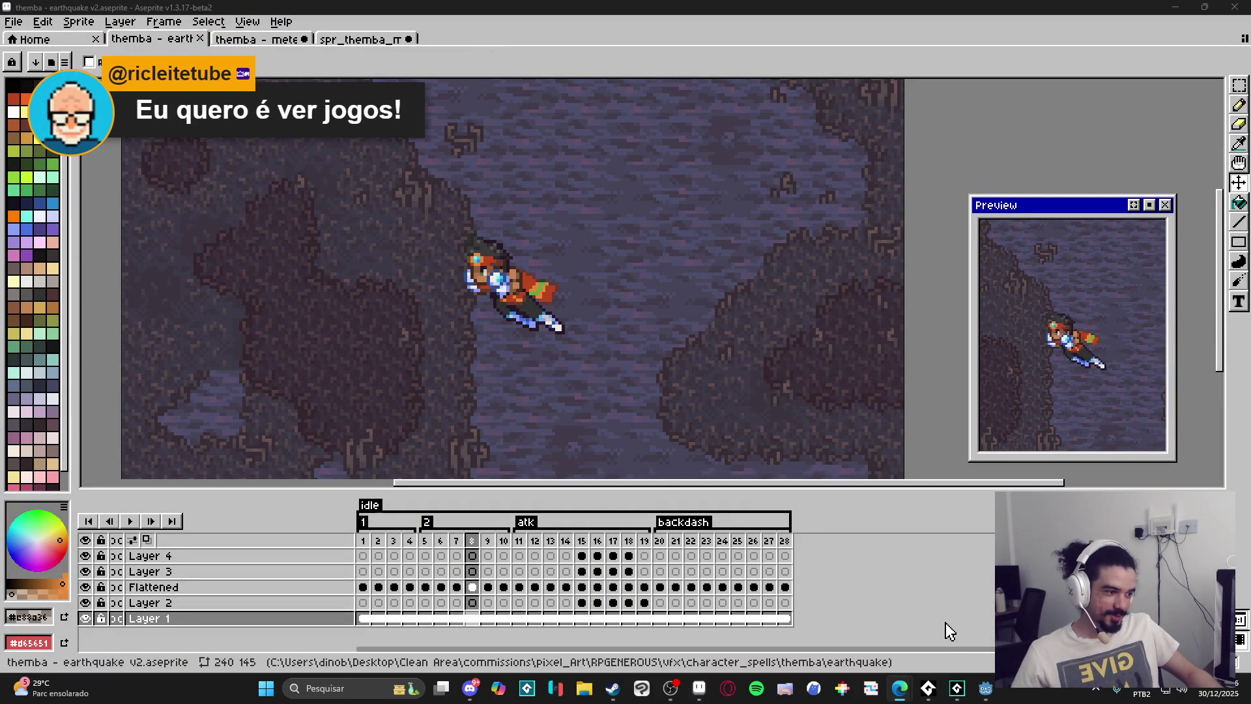
Close the meteor punch FX gif, discarding its unsaved changes.
{"action": "left_click", "coordinate": [287, 41]}
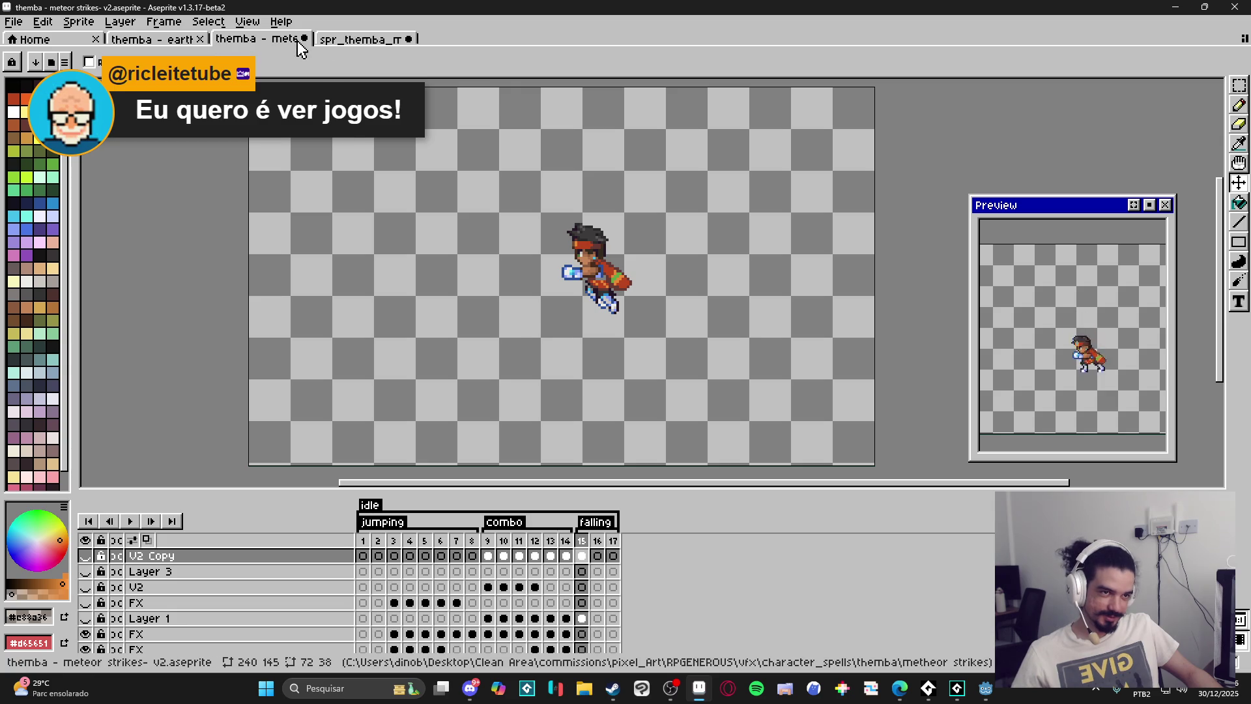
{"action": "left_click", "coordinate": [303, 40]}
{"action": "left_click", "coordinate": [682, 381]}
{"action": "left_click", "coordinate": [361, 39]}
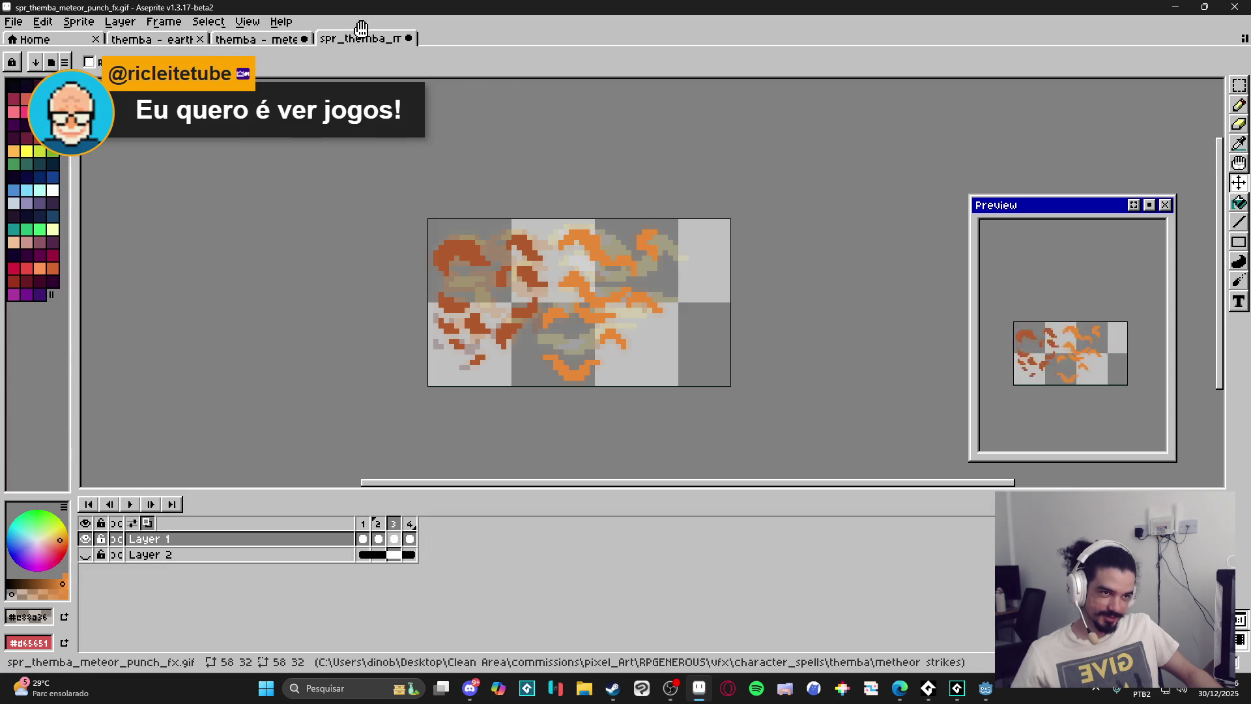
{"action": "left_click", "coordinate": [408, 38]}
{"action": "left_click", "coordinate": [623, 373]}
Save and close the meteor strikes sprite, then close the earthquake sprite.
{"action": "left_click", "coordinate": [305, 40]}
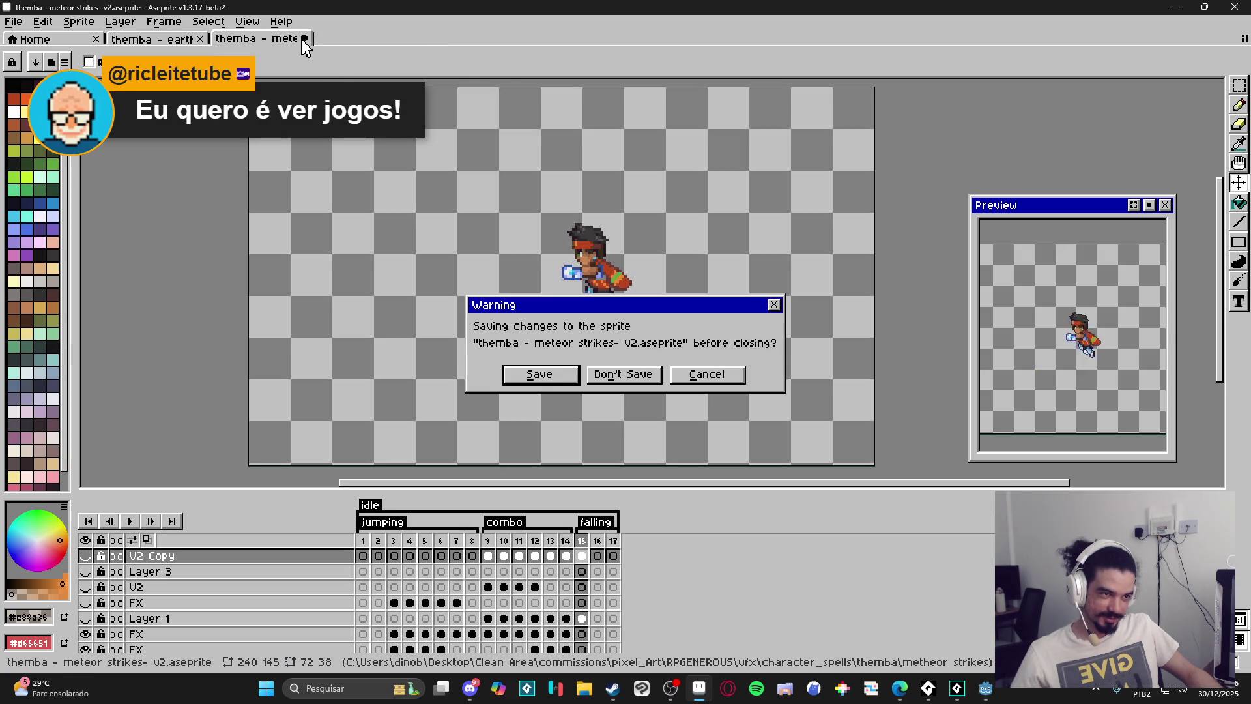
{"action": "left_click", "coordinate": [561, 377]}
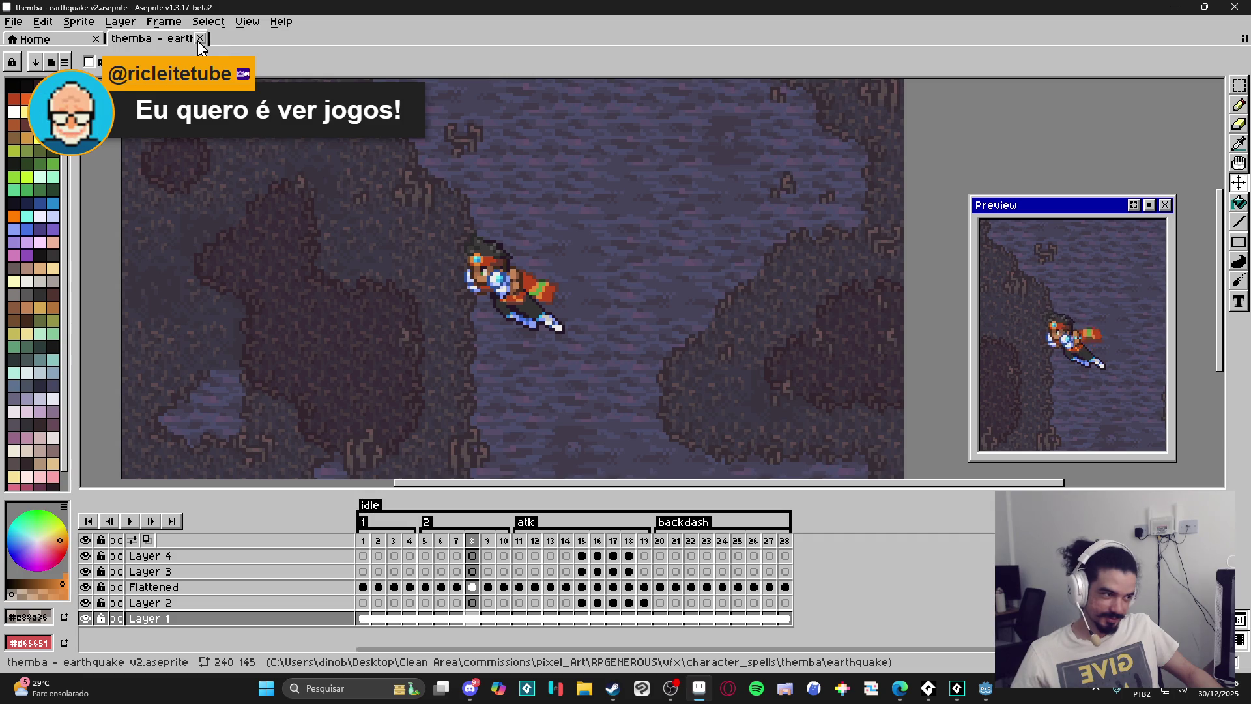
{"action": "left_click", "coordinate": [200, 39]}
{"action": "left_click", "coordinate": [579, 693]}
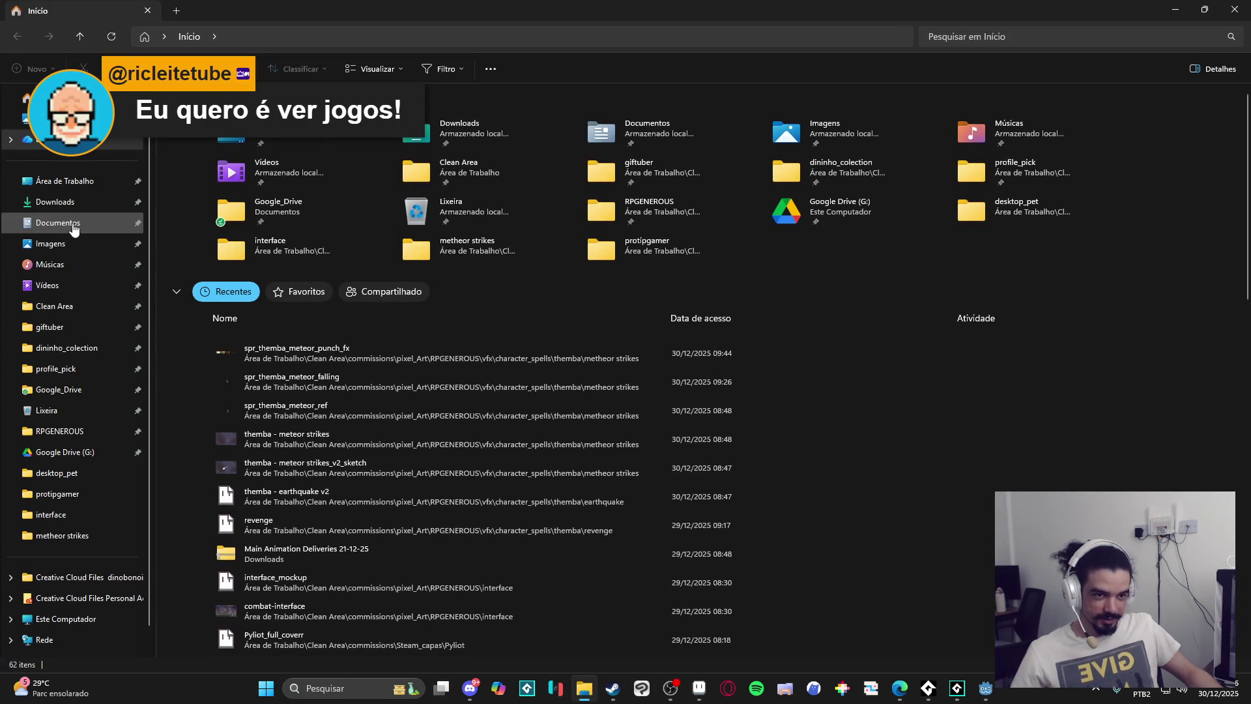
Show the Downloads folder in File Explorer, then return to Aseprite.
{"action": "left_click", "coordinate": [90, 204]}
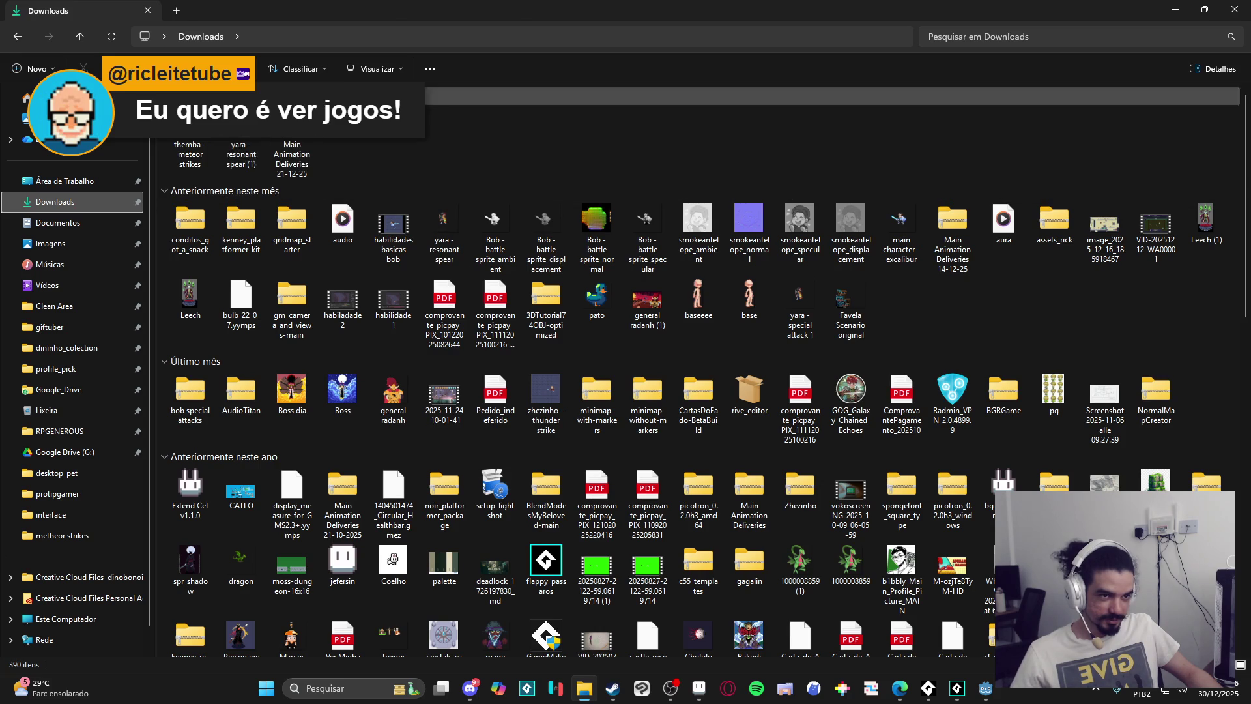
{"action": "key", "text": "alt+Tab"}
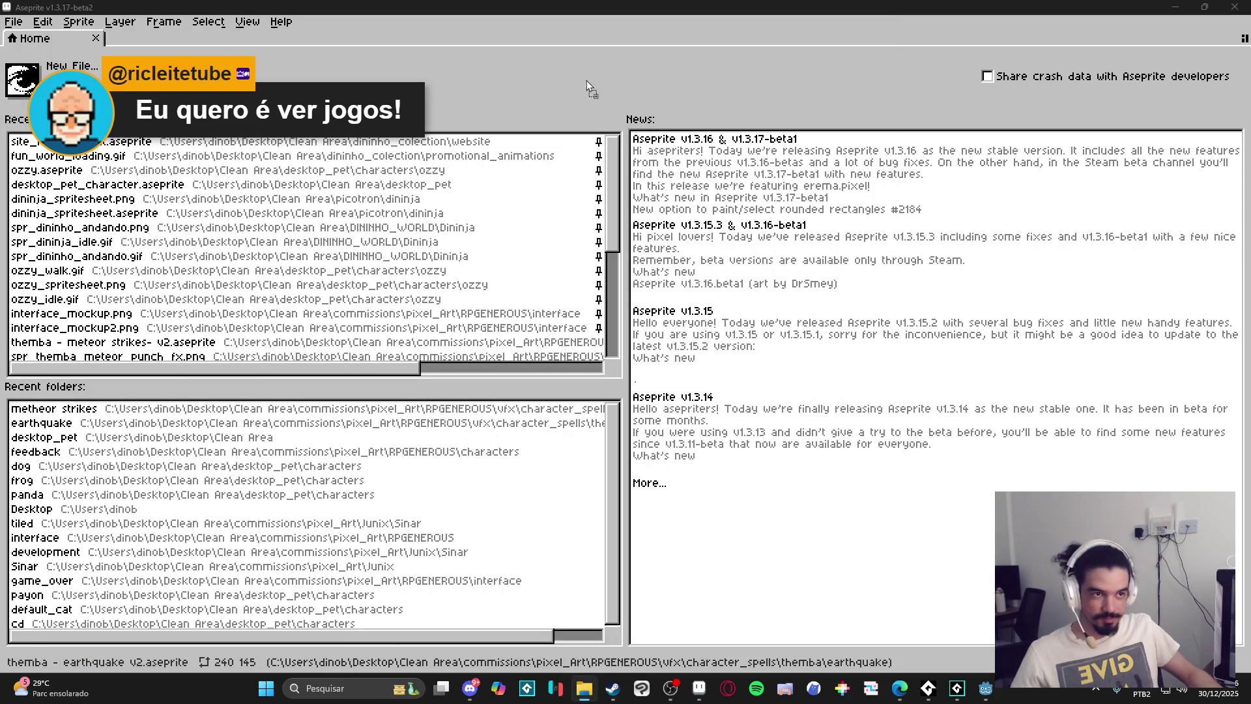
Drag yara - resonant spear into Aseprite, zoom in, and play its idle animation.
{"action": "left_click_drag", "start_coordinate": [592, 89], "coordinate": [559, 84]}
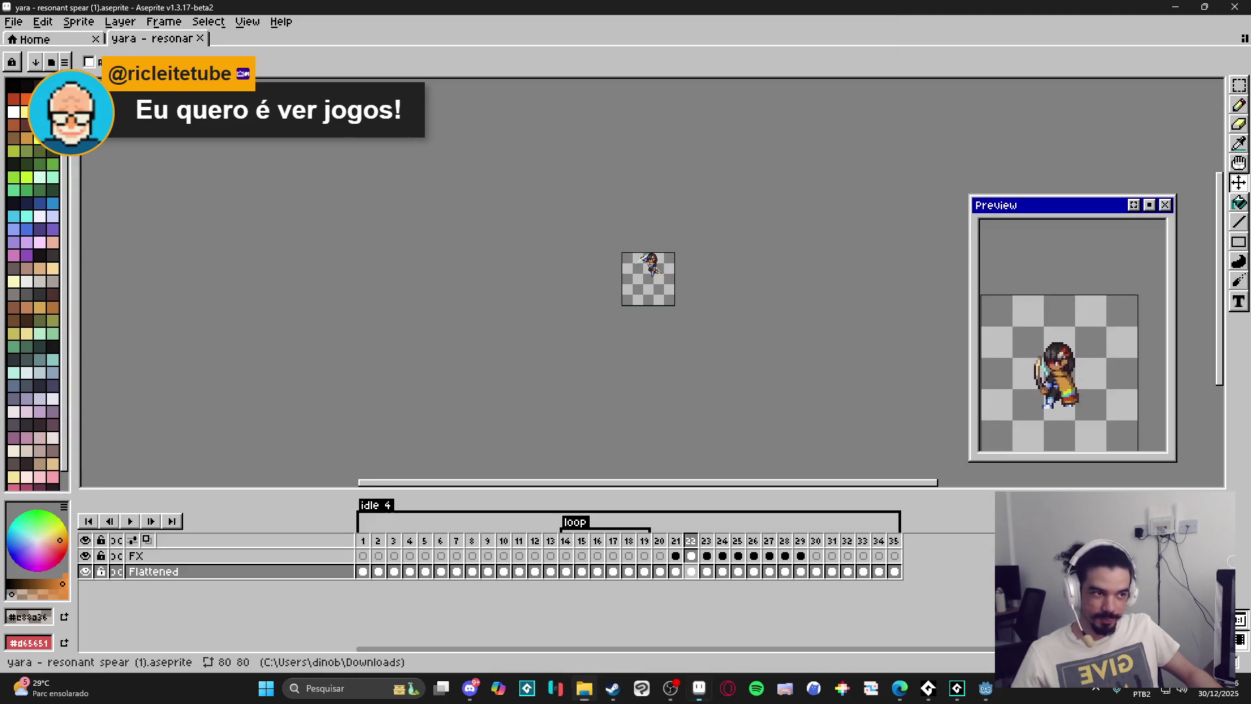
{"action": "scroll", "coordinate": [675, 264], "scroll_direction": "up", "scroll_amount": 3}
{"action": "left_click", "coordinate": [129, 521]}
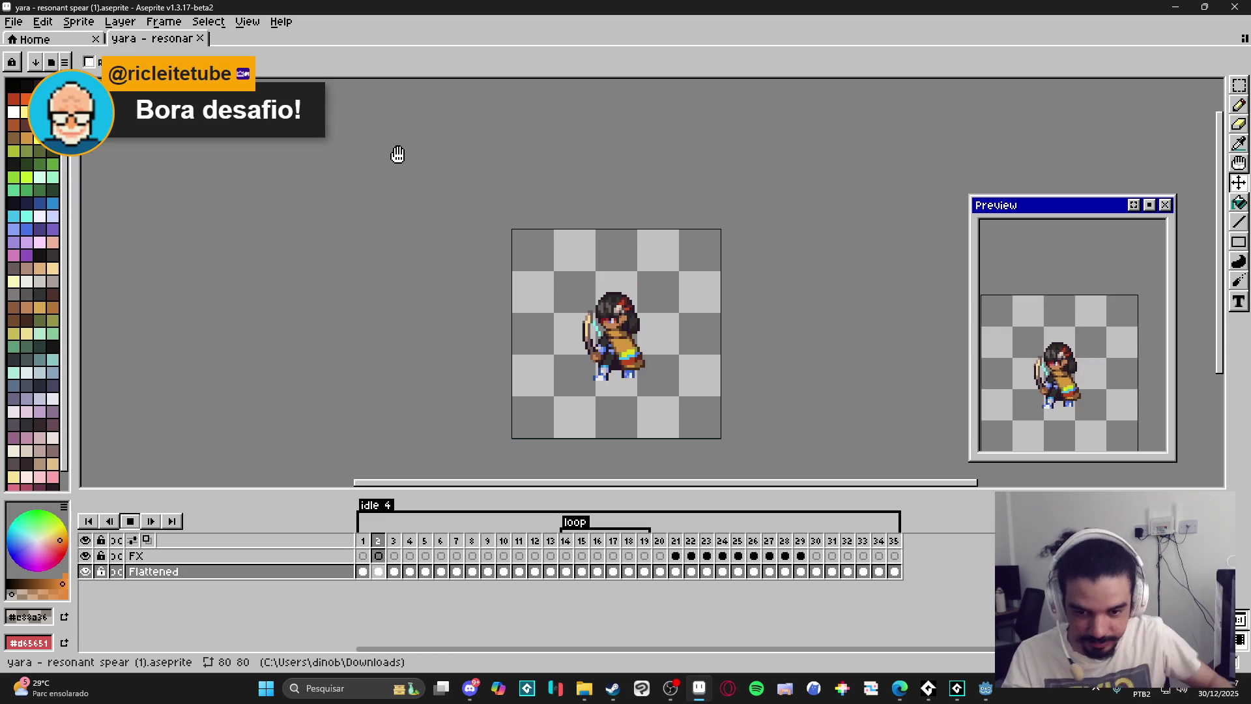
Create a new 227×59 sprite and paste the pixel-art landscape image onto it.
{"action": "left_click", "coordinate": [13, 22]}
{"action": "left_click", "coordinate": [35, 43]}
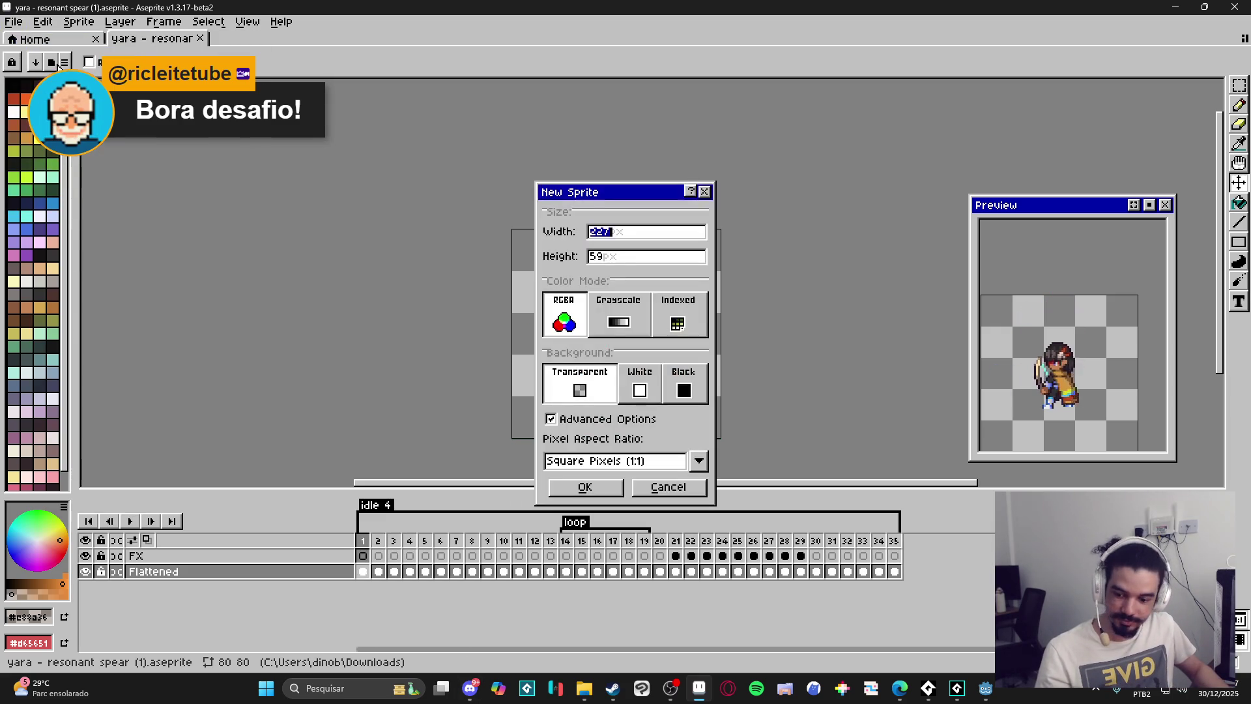
{"action": "left_click", "coordinate": [585, 488]}
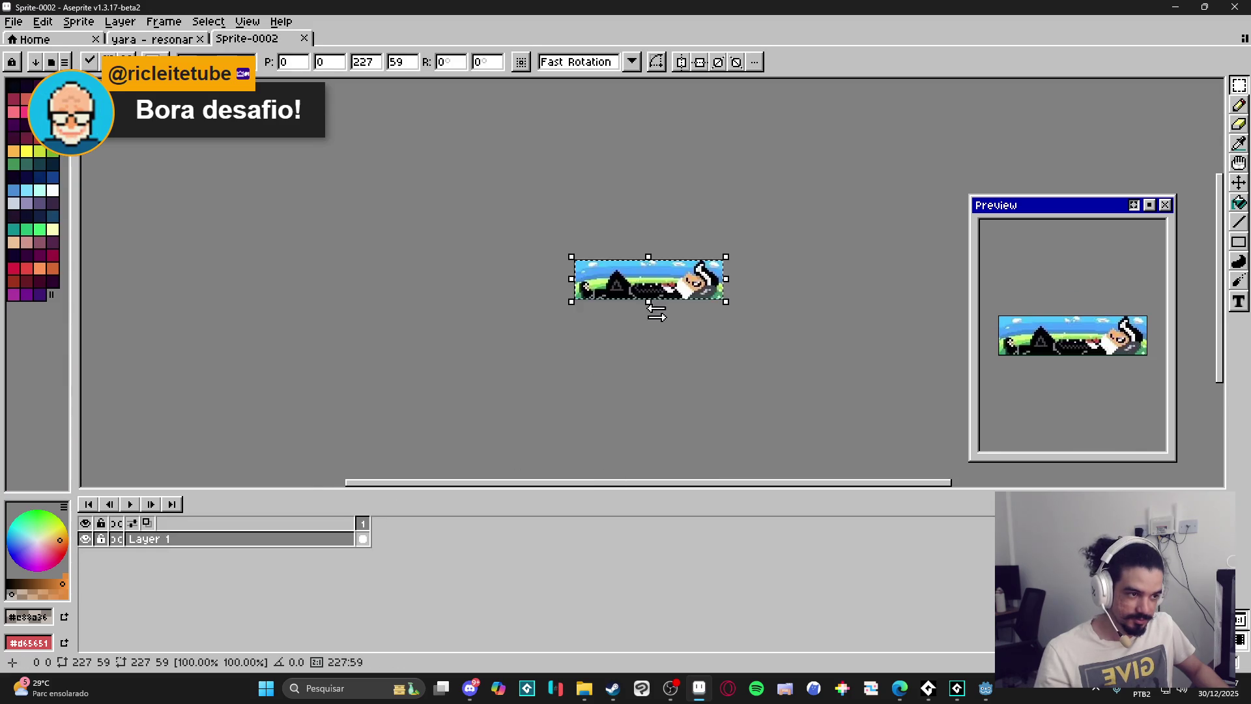
{"action": "scroll", "coordinate": [677, 306], "scroll_direction": "up", "scroll_amount": 3}
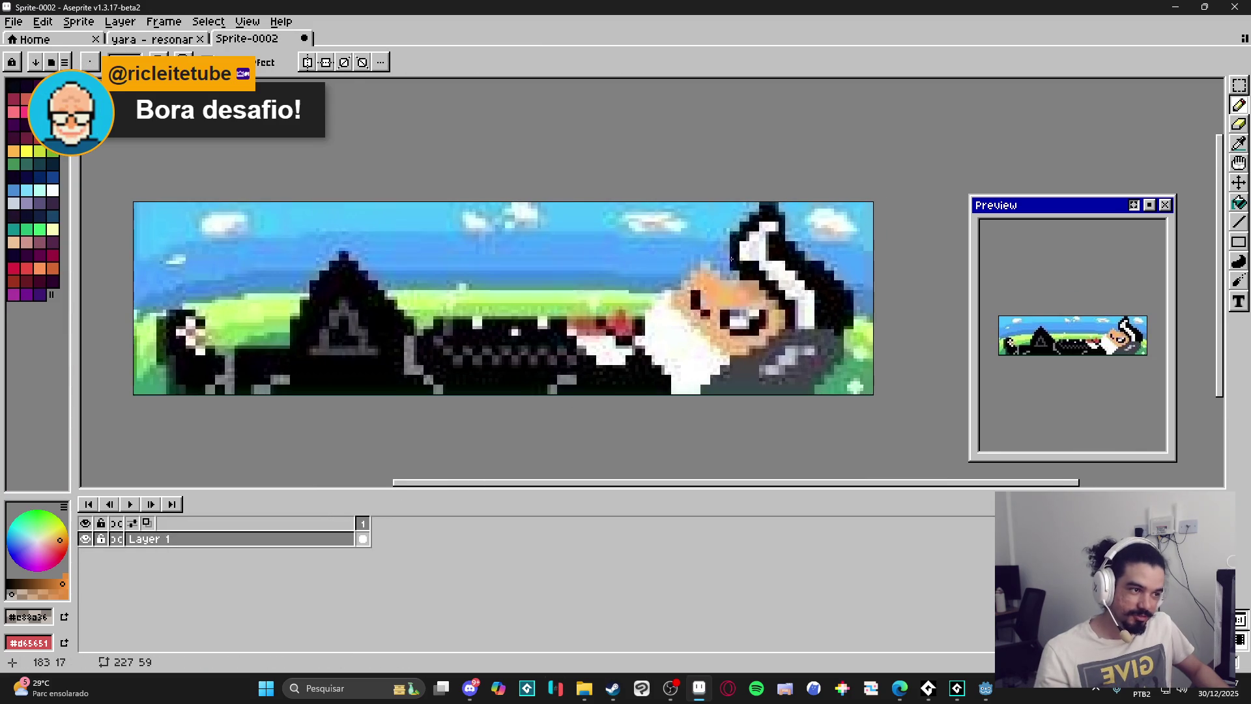
{"action": "scroll", "coordinate": [417, 258], "scroll_direction": "up", "scroll_amount": 1}
{"action": "scroll", "coordinate": [430, 264], "scroll_direction": "up", "scroll_amount": 6}
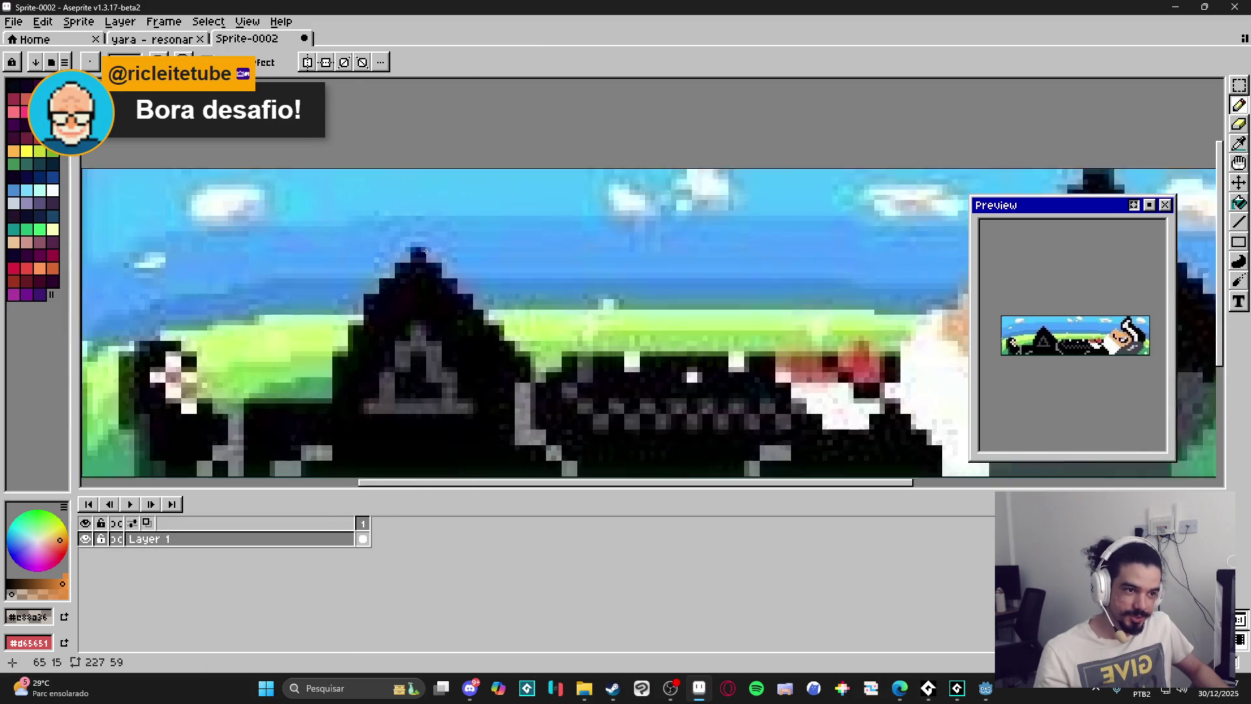
{"action": "scroll", "coordinate": [469, 277], "scroll_direction": "down", "scroll_amount": 8}
{"action": "key", "text": "v"}
{"action": "key", "text": "Return"}
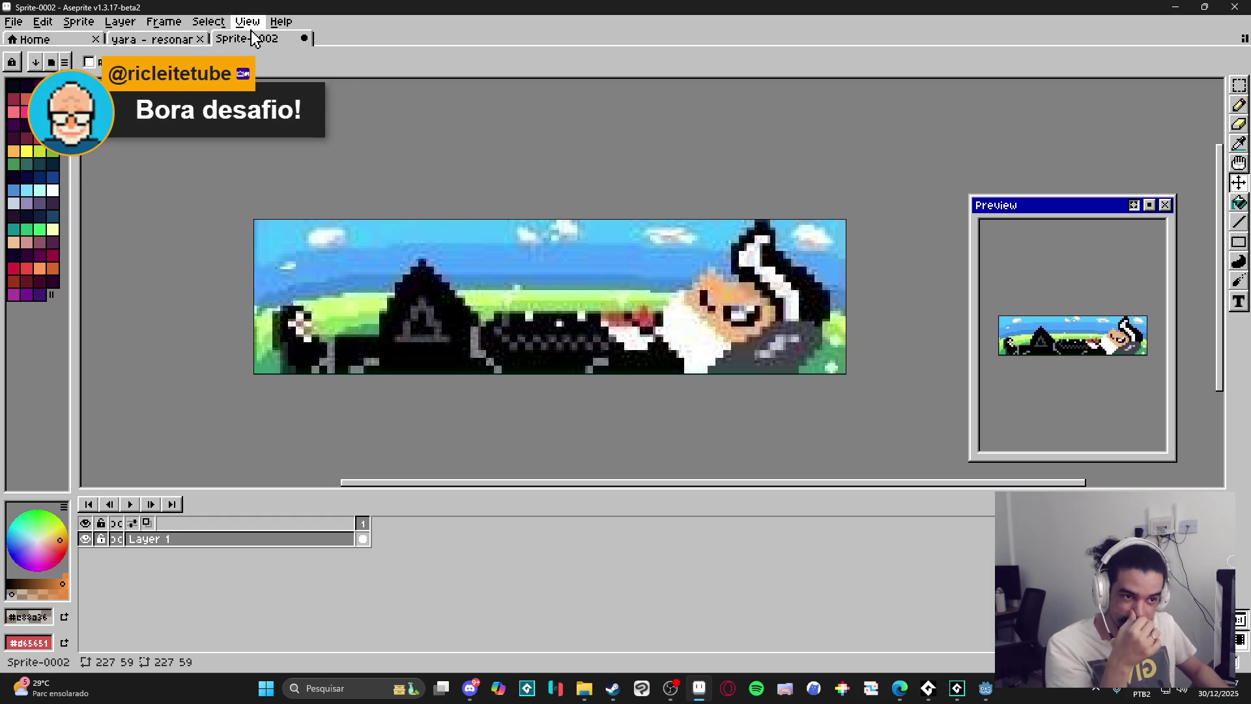
Go back to GameMaker and play the meteor punch sequence.
{"action": "left_click", "coordinate": [163, 40]}
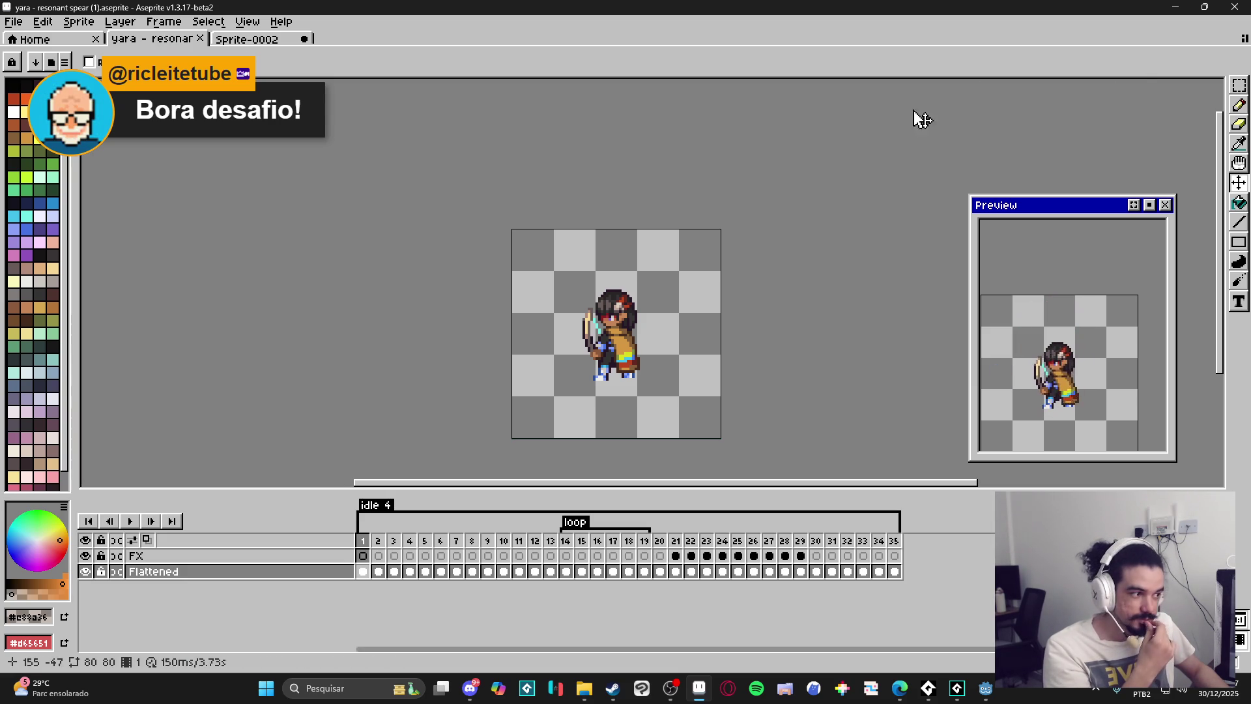
{"action": "left_click", "coordinate": [956, 688]}
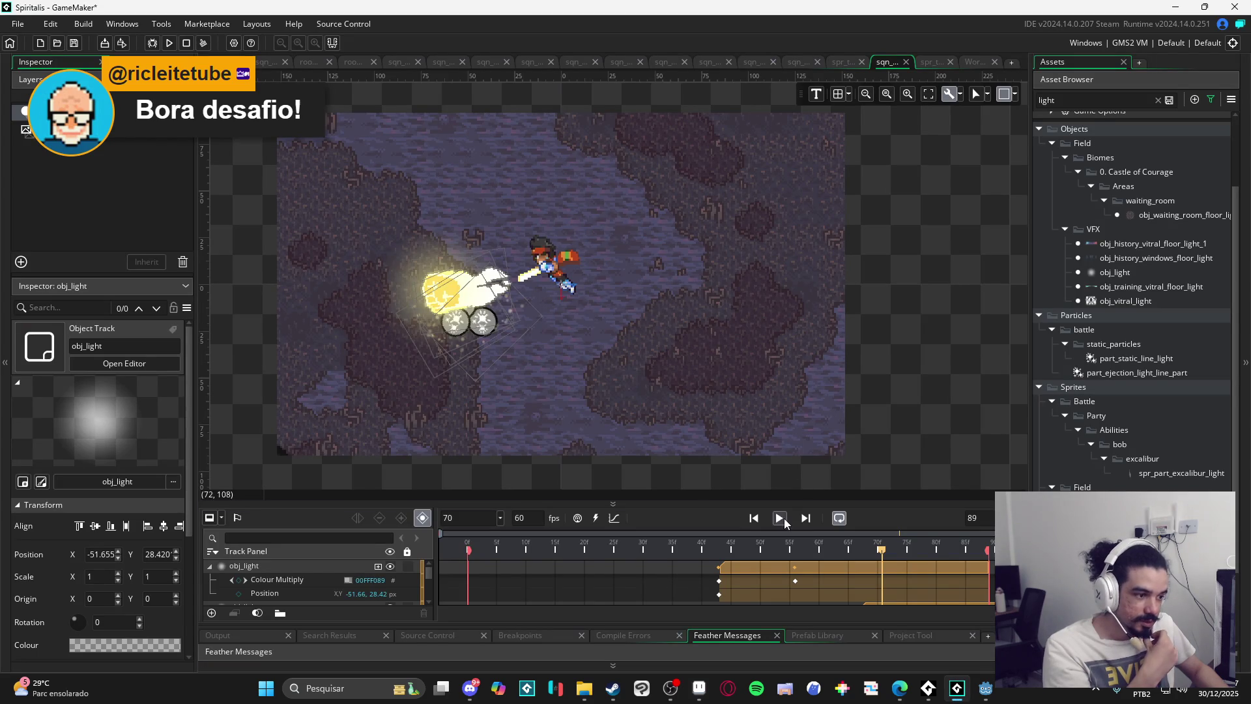
{"action": "left_click", "coordinate": [785, 522]}
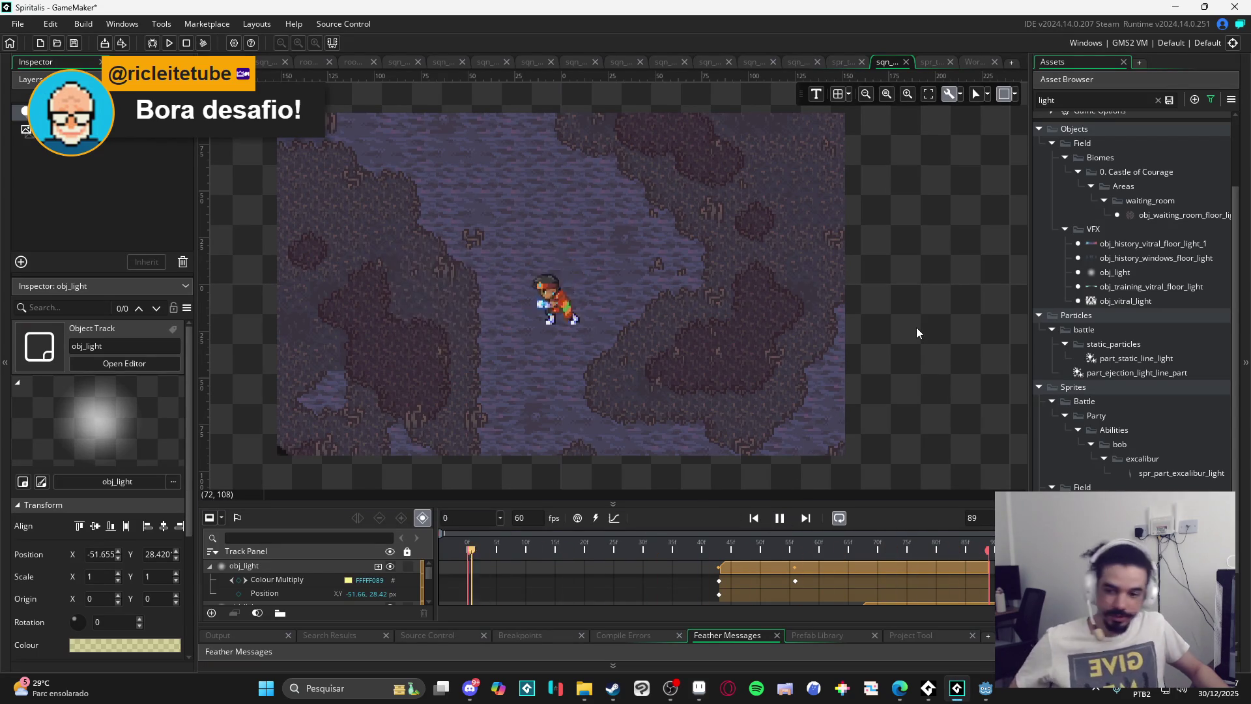
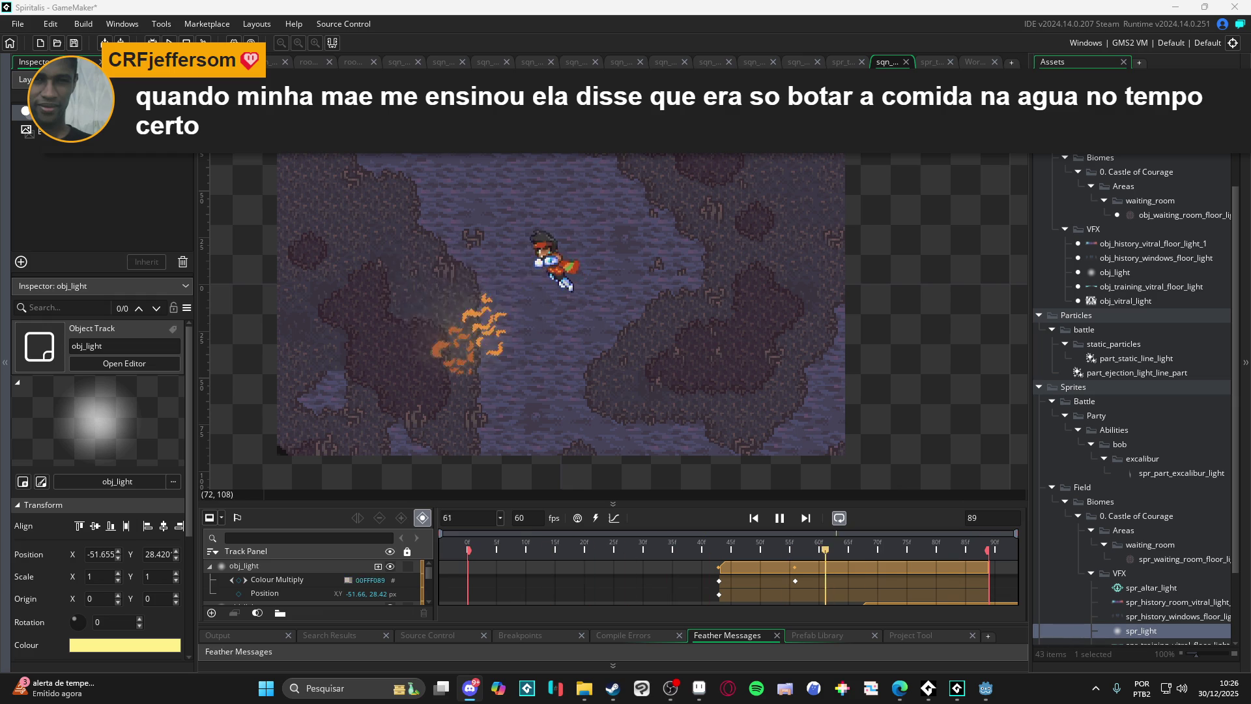
Bring Aseprite forward to show the 'yara - resonant spear (1).aseprite' animation.
{"action": "left_click", "coordinate": [699, 688]}
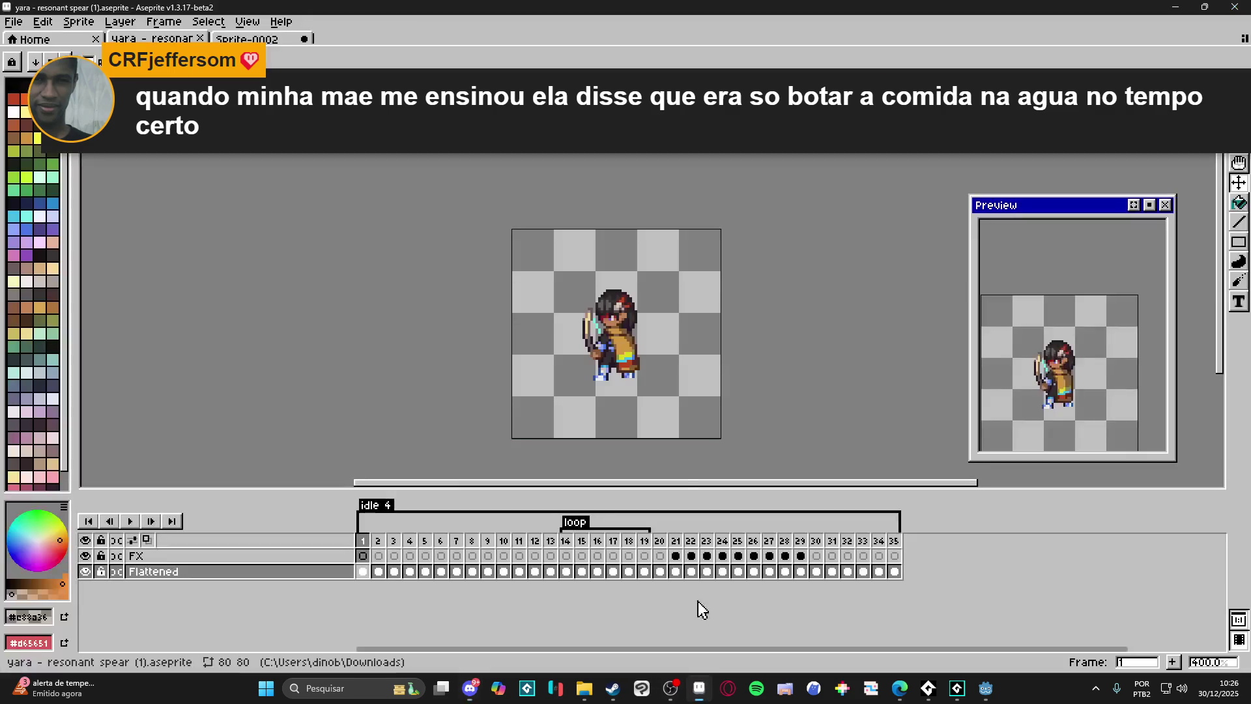
Create a new 1367×375 sprite and paste the copied landscape image into it.
{"action": "left_click", "coordinate": [23, 25]}
{"action": "left_click", "coordinate": [26, 40]}
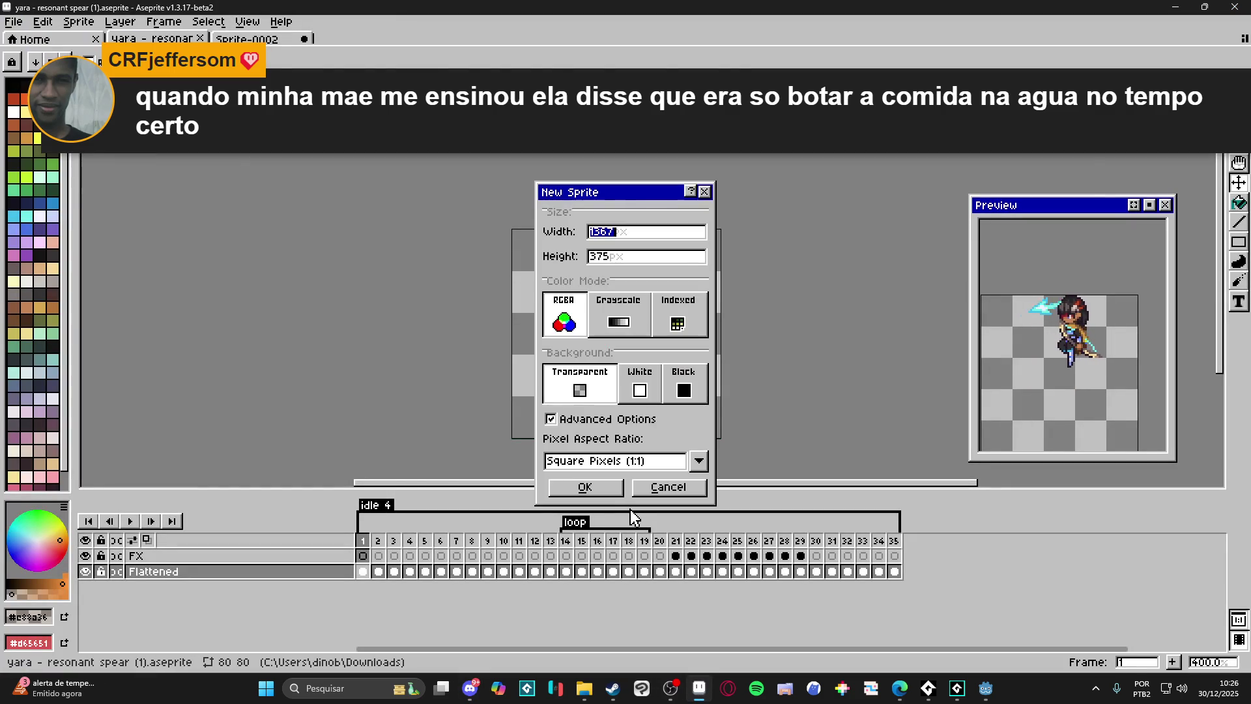
{"action": "left_click", "coordinate": [584, 486]}
{"action": "key", "text": "ctrl+v"}
{"action": "key", "text": "Return"}
Zoom in on the pasted landscape and switch to the Rectangular Marquee tool.
{"action": "scroll", "coordinate": [450, 231], "scroll_direction": "up", "scroll_amount": 5}
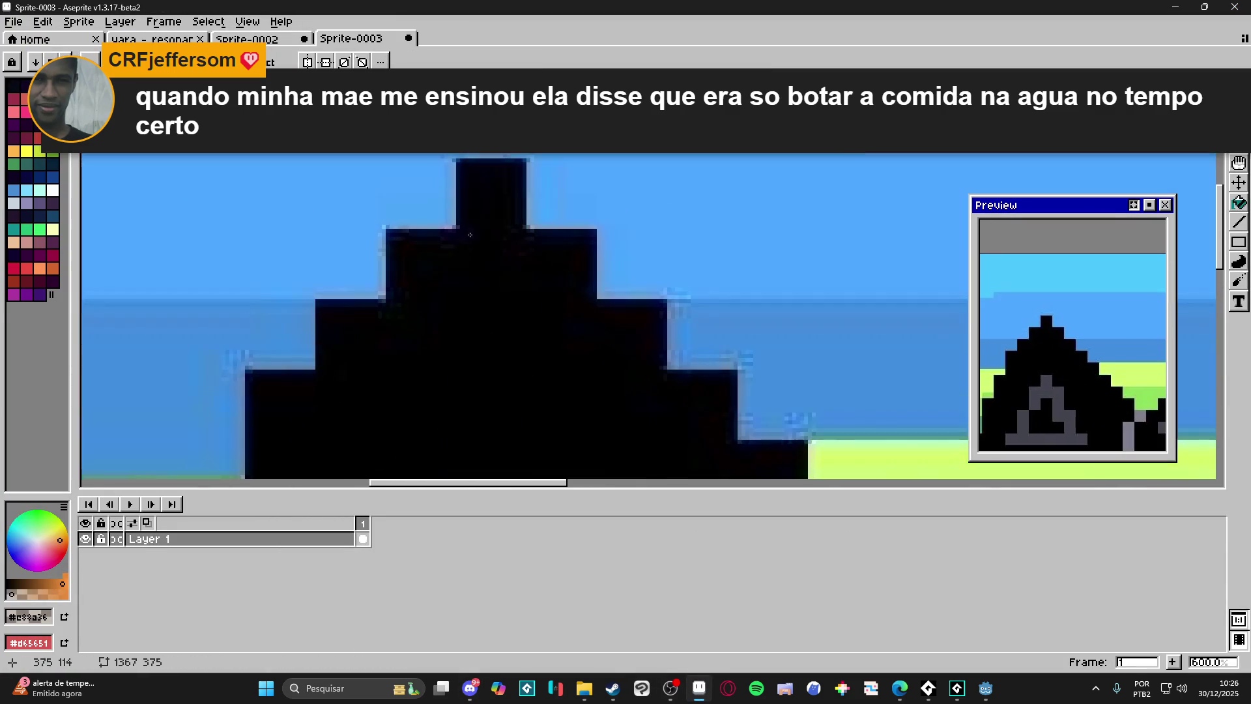
{"action": "scroll", "coordinate": [533, 194], "scroll_direction": "up", "scroll_amount": 7}
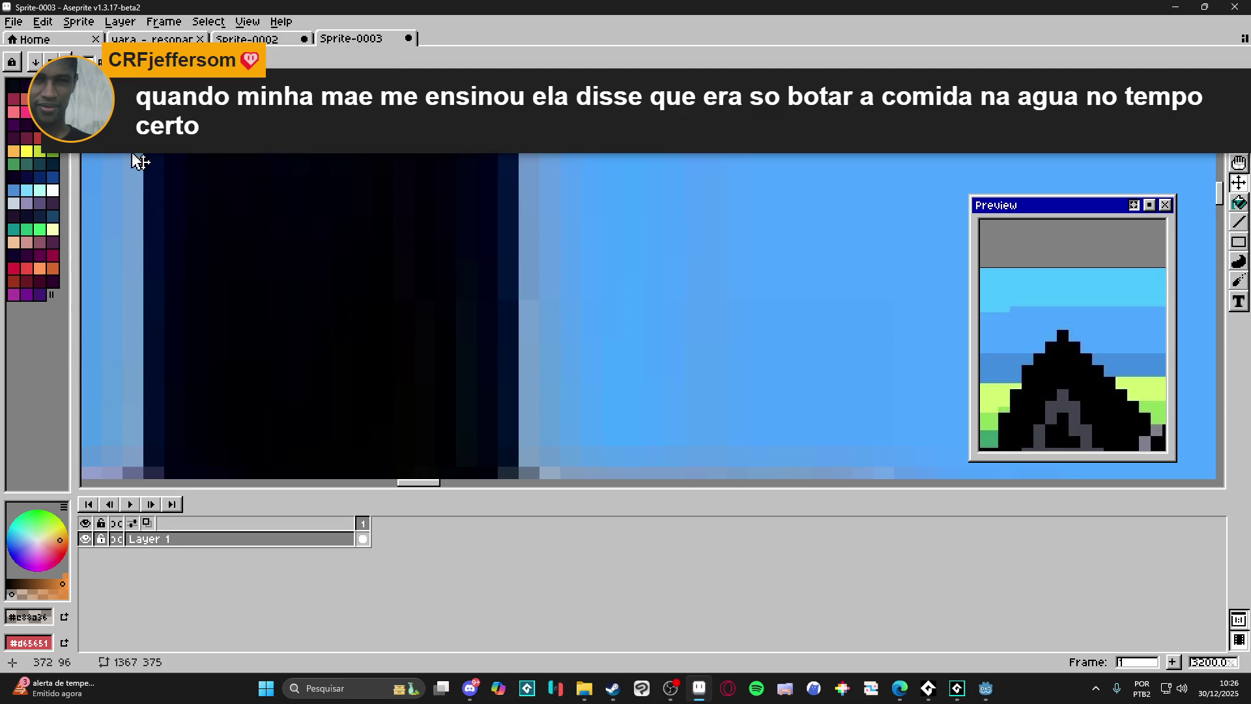
{"action": "scroll", "coordinate": [533, 350], "scroll_direction": "down", "scroll_amount": 10}
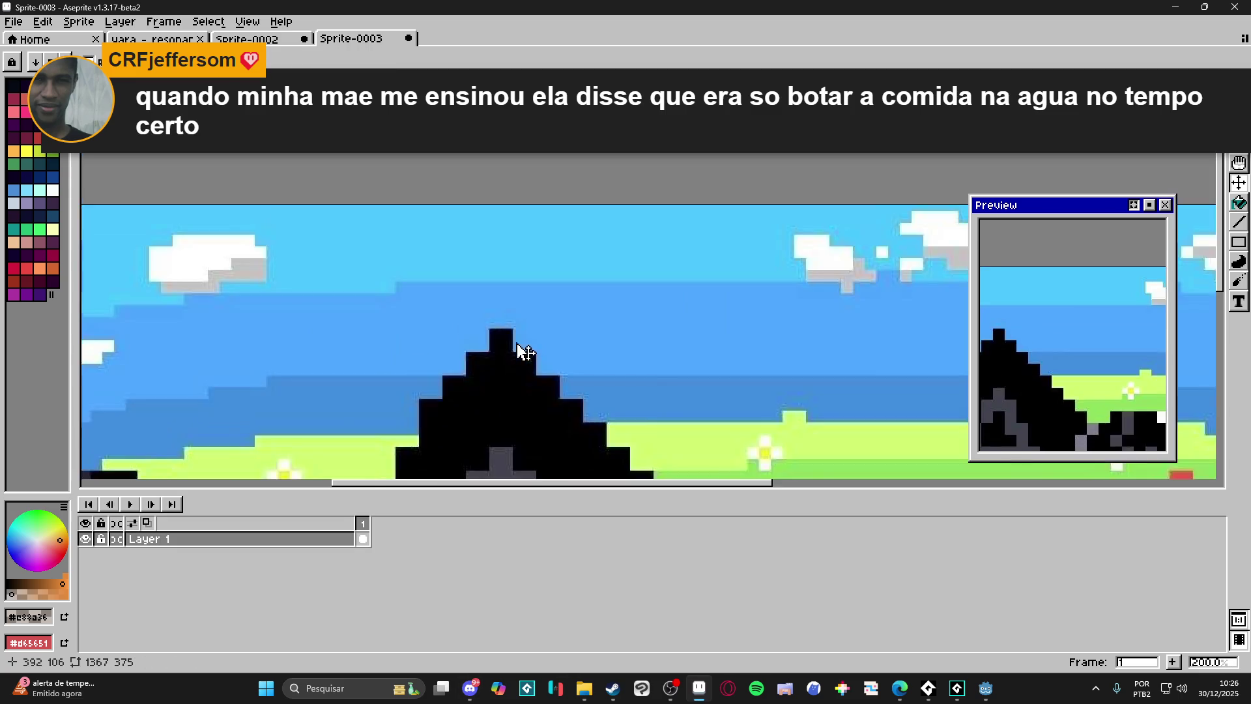
{"action": "scroll", "coordinate": [544, 350], "scroll_direction": "up", "scroll_amount": 4}
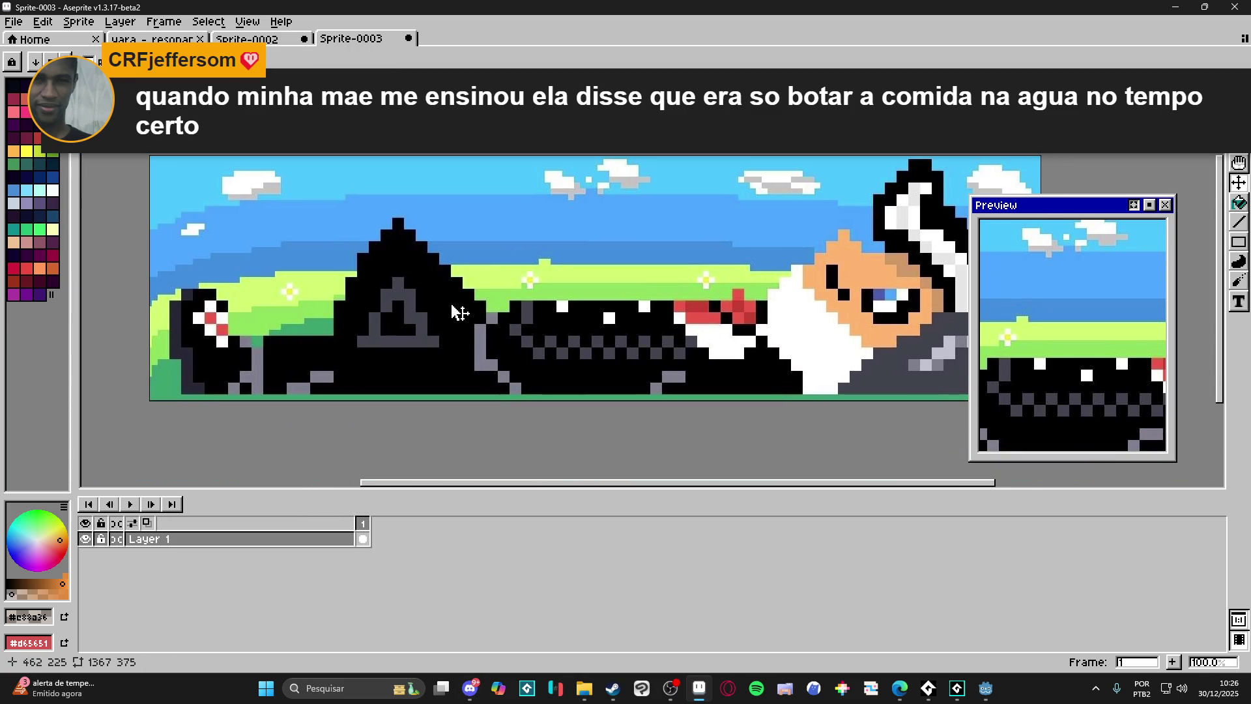
{"action": "scroll", "coordinate": [775, 195], "scroll_direction": "up", "scroll_amount": 6}
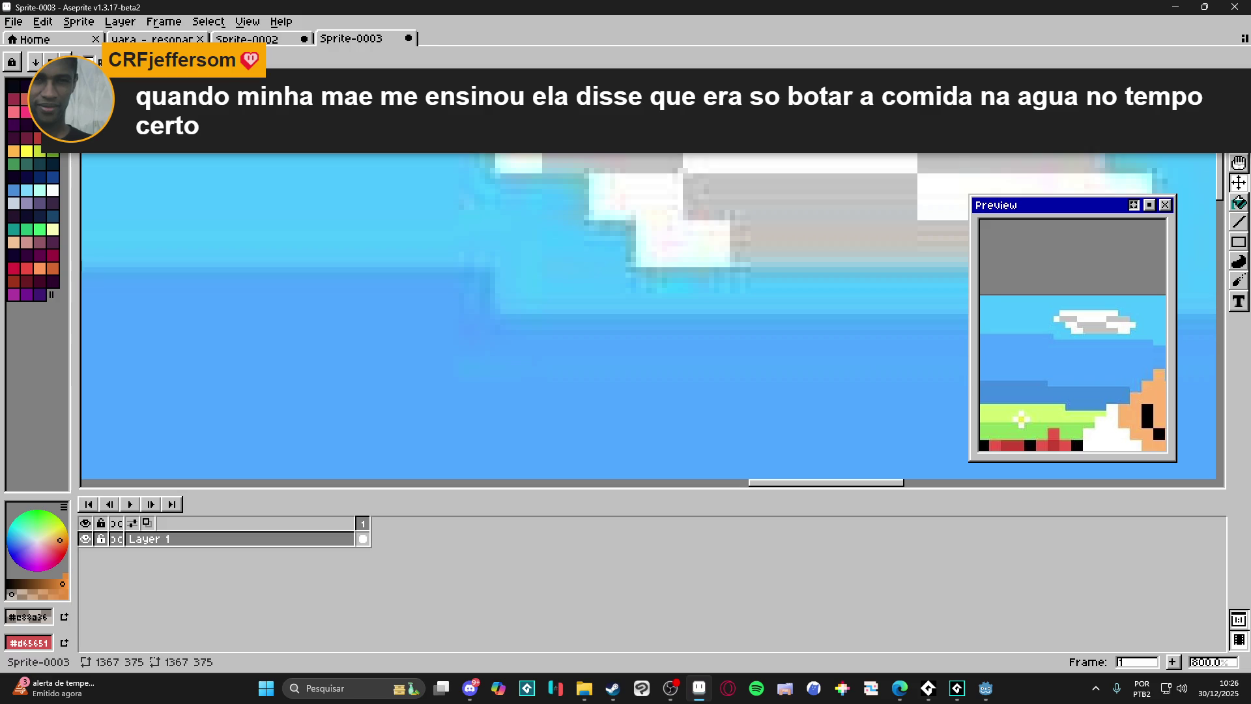
{"action": "scroll", "coordinate": [469, 278], "scroll_direction": "down", "scroll_amount": 8}
{"action": "scroll", "coordinate": [559, 260], "scroll_direction": "up", "scroll_amount": 5}
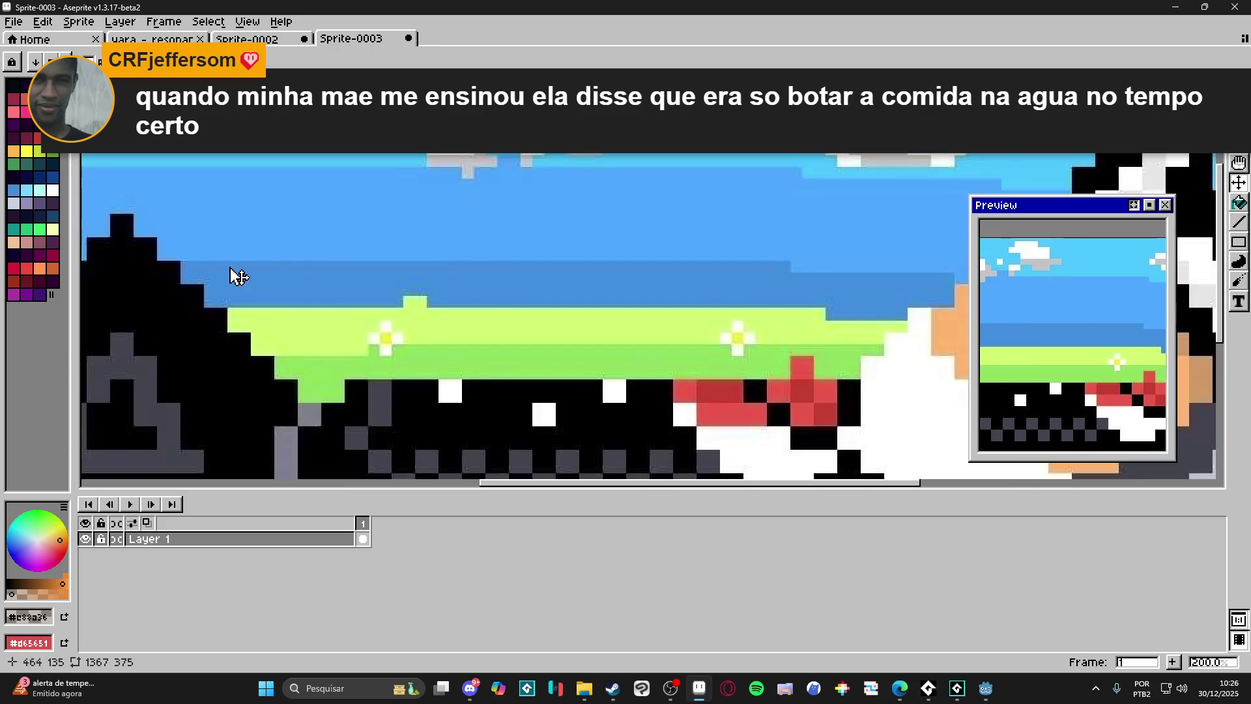
{"action": "scroll", "coordinate": [450, 209], "scroll_direction": "up", "scroll_amount": 1}
{"action": "key", "text": "m"}
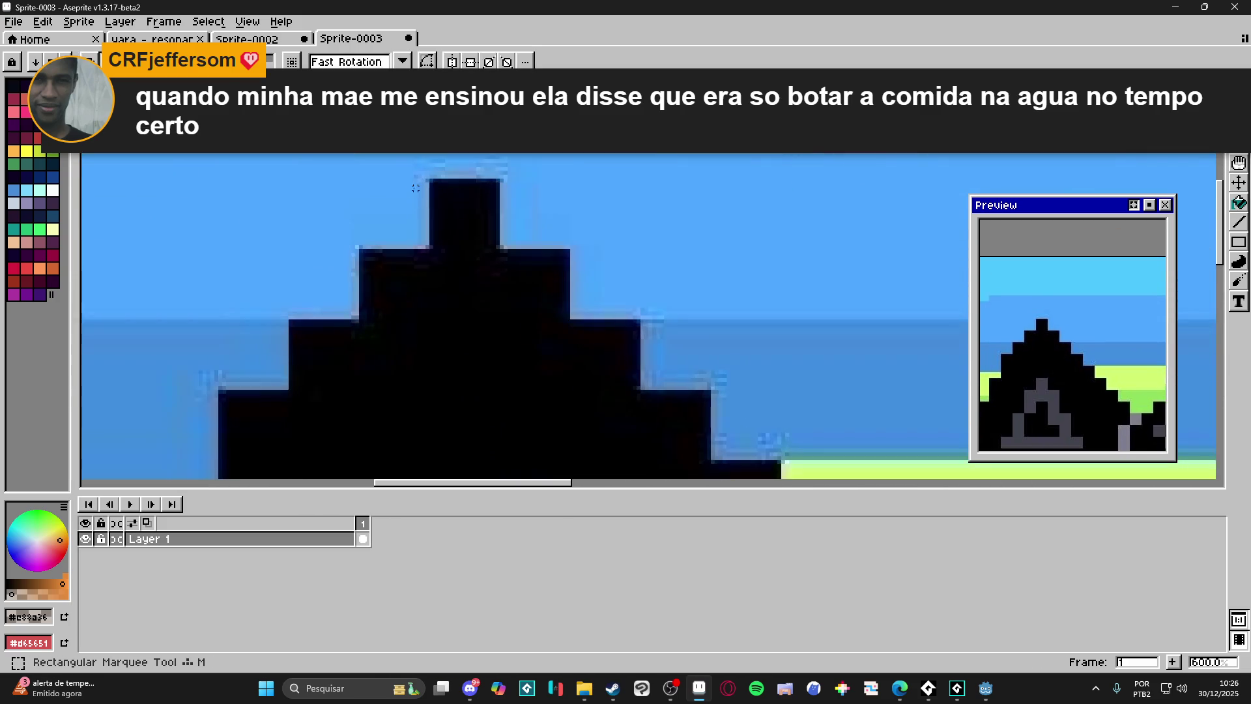
{"action": "left_click_drag", "start_coordinate": [433, 177], "coordinate": [525, 267]}
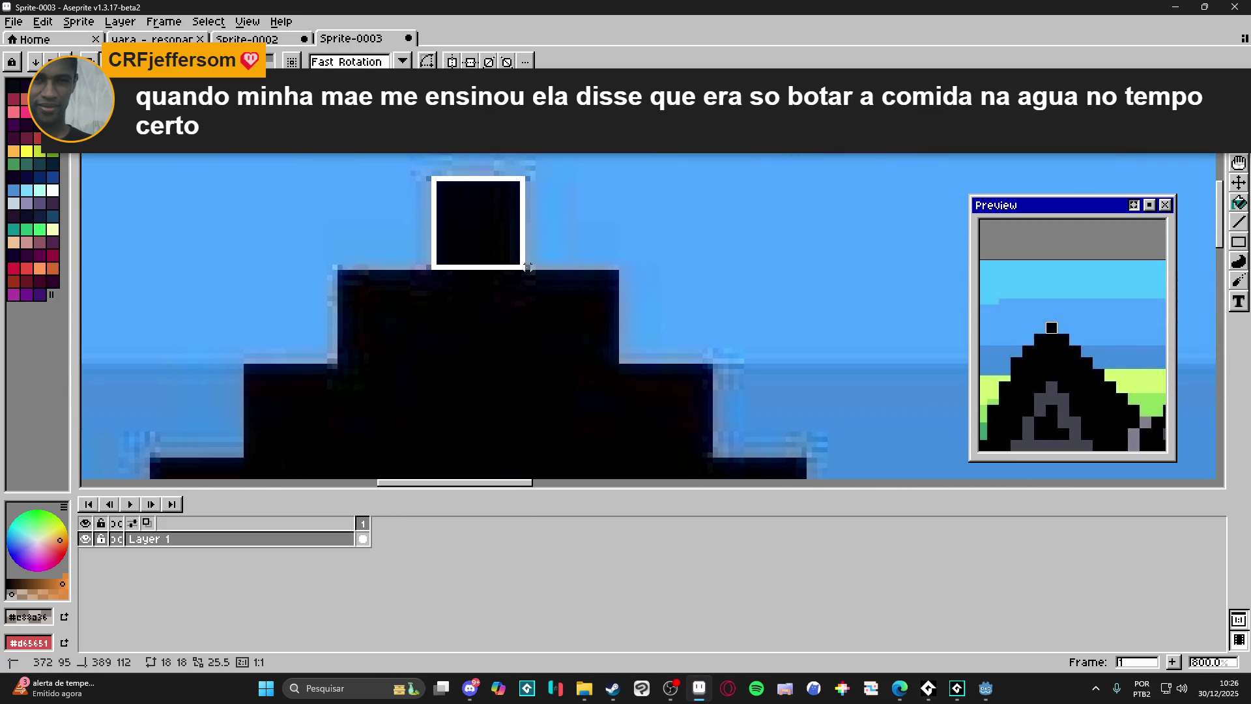
{"action": "left_click", "coordinate": [523, 270]}
{"action": "left_click", "coordinate": [78, 22]}
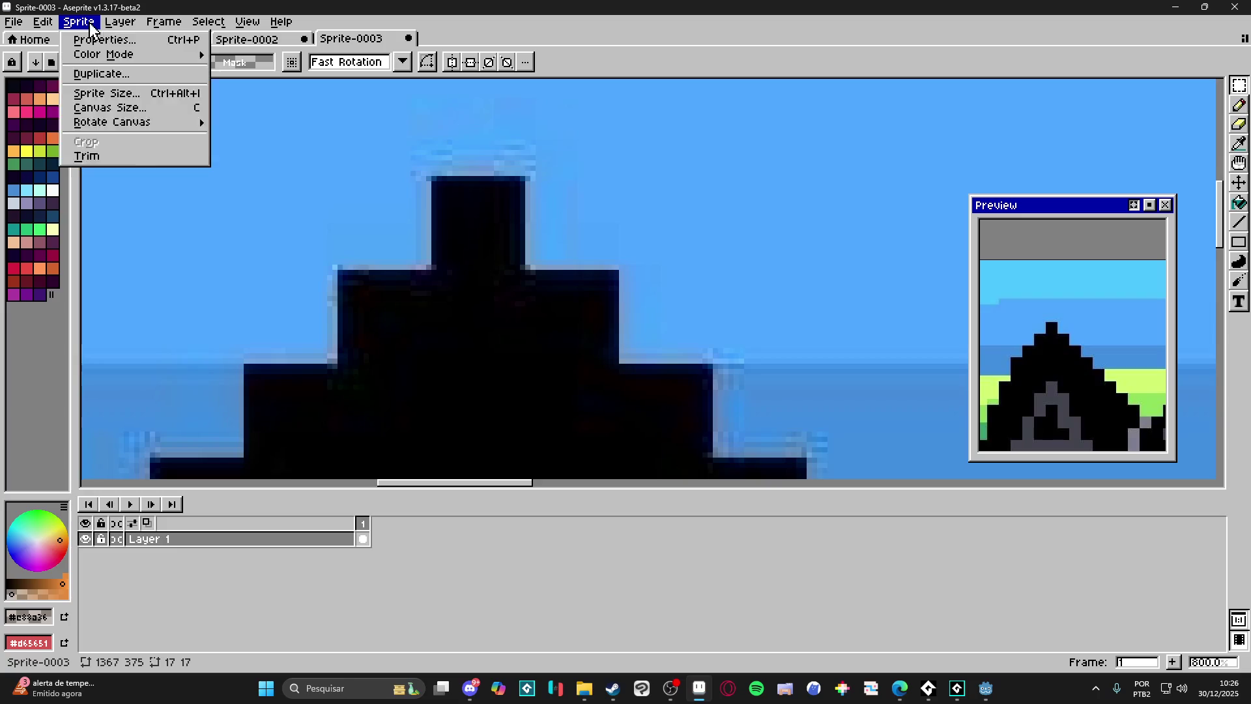
{"action": "left_click", "coordinate": [98, 82]}
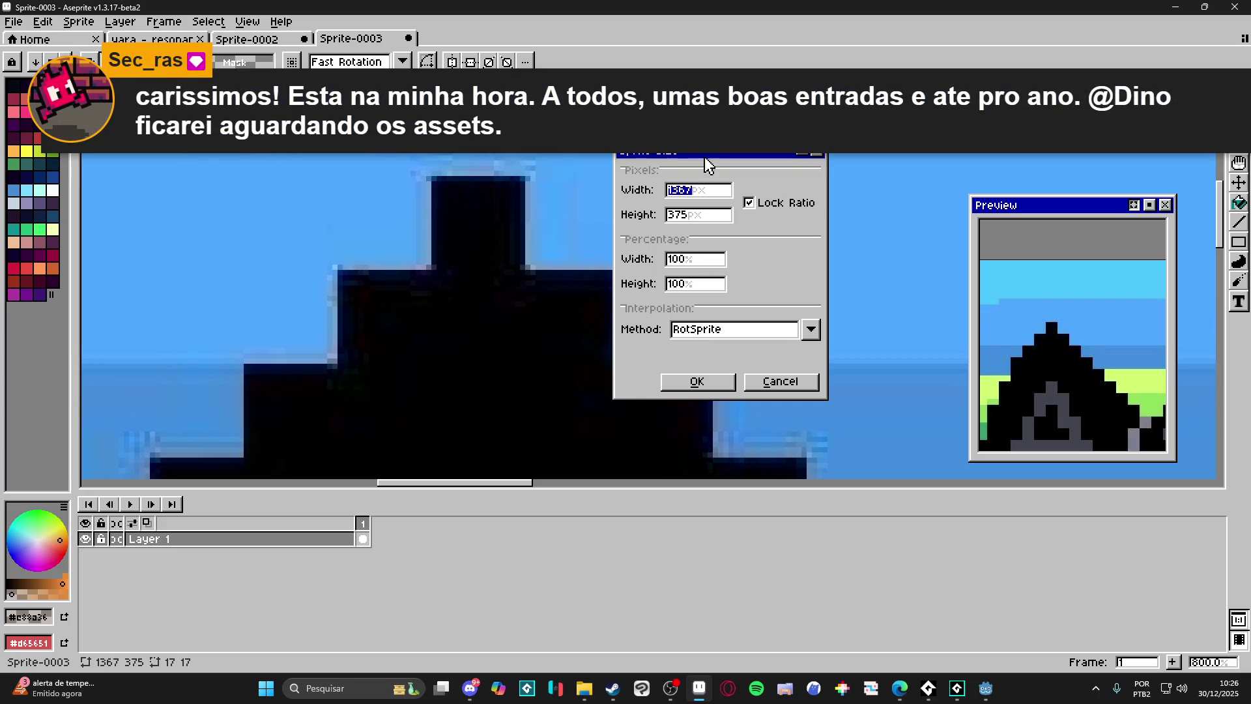
{"action": "left_click", "coordinate": [700, 196]}
{"action": "type", "text": "18"}
{"action": "key", "text": "Return"}
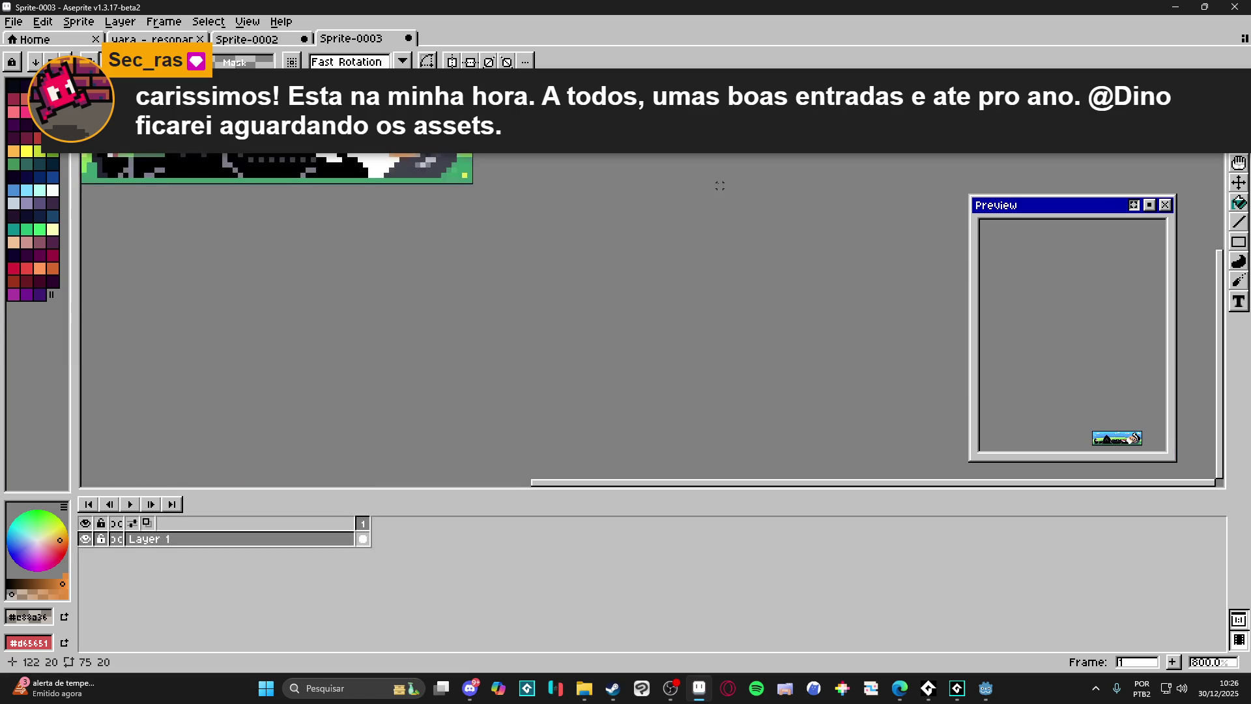
{"action": "left_click_drag", "start_coordinate": [433, 175], "coordinate": [558, 322]}
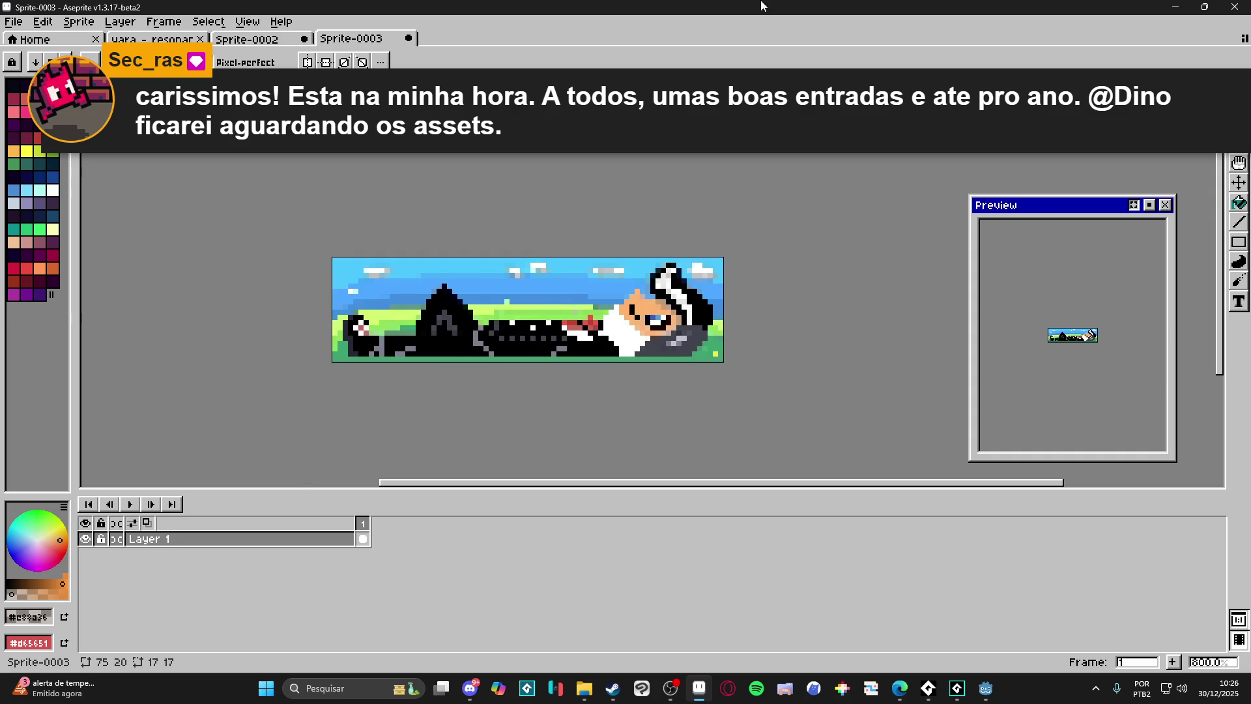
{"action": "key", "text": "ctrl+z"}
{"action": "scroll", "coordinate": [717, 332], "scroll_direction": "down", "scroll_amount": 8}
{"action": "scroll", "coordinate": [780, 364], "scroll_direction": "up", "scroll_amount": 5}
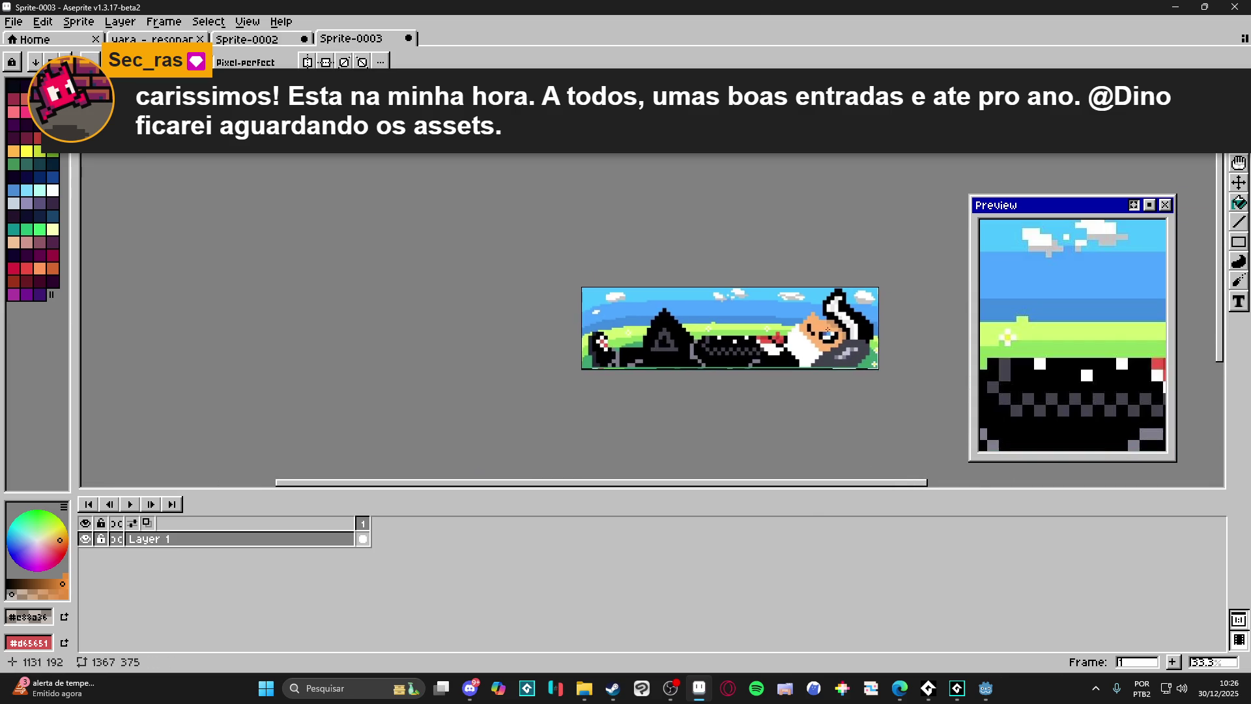
{"action": "scroll", "coordinate": [707, 318], "scroll_direction": "down", "scroll_amount": 3}
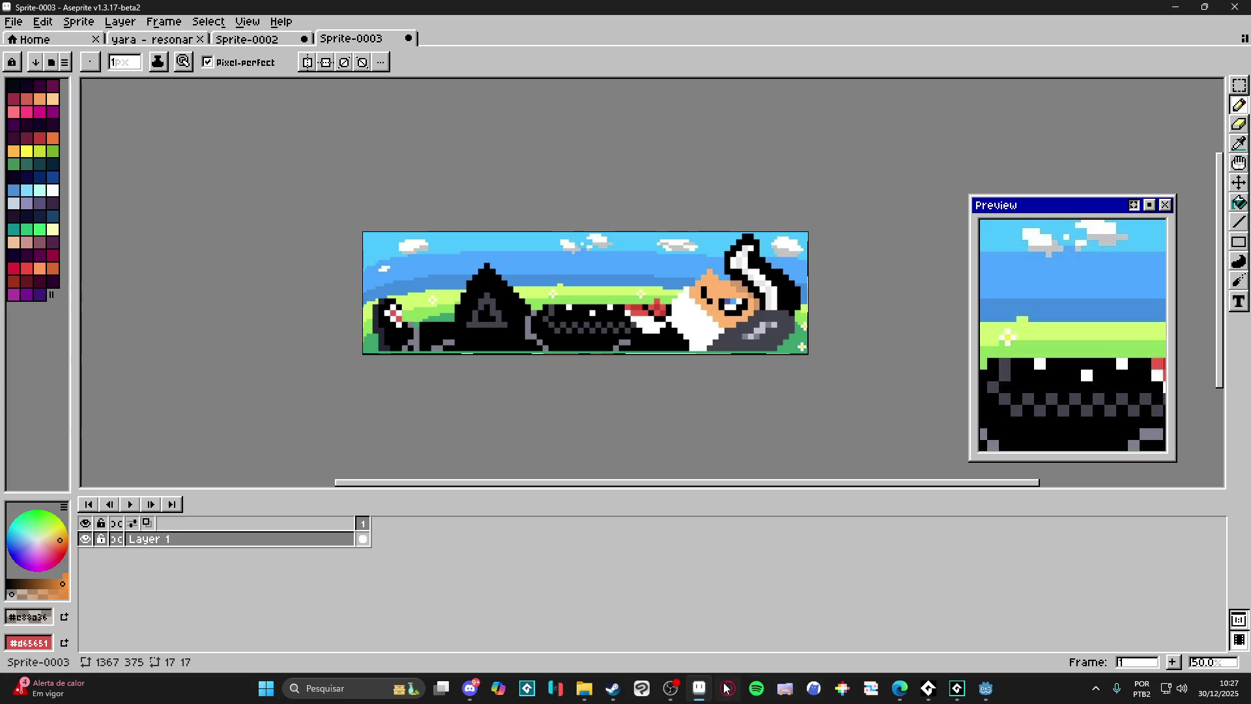
{"action": "left_click", "coordinate": [670, 688]}
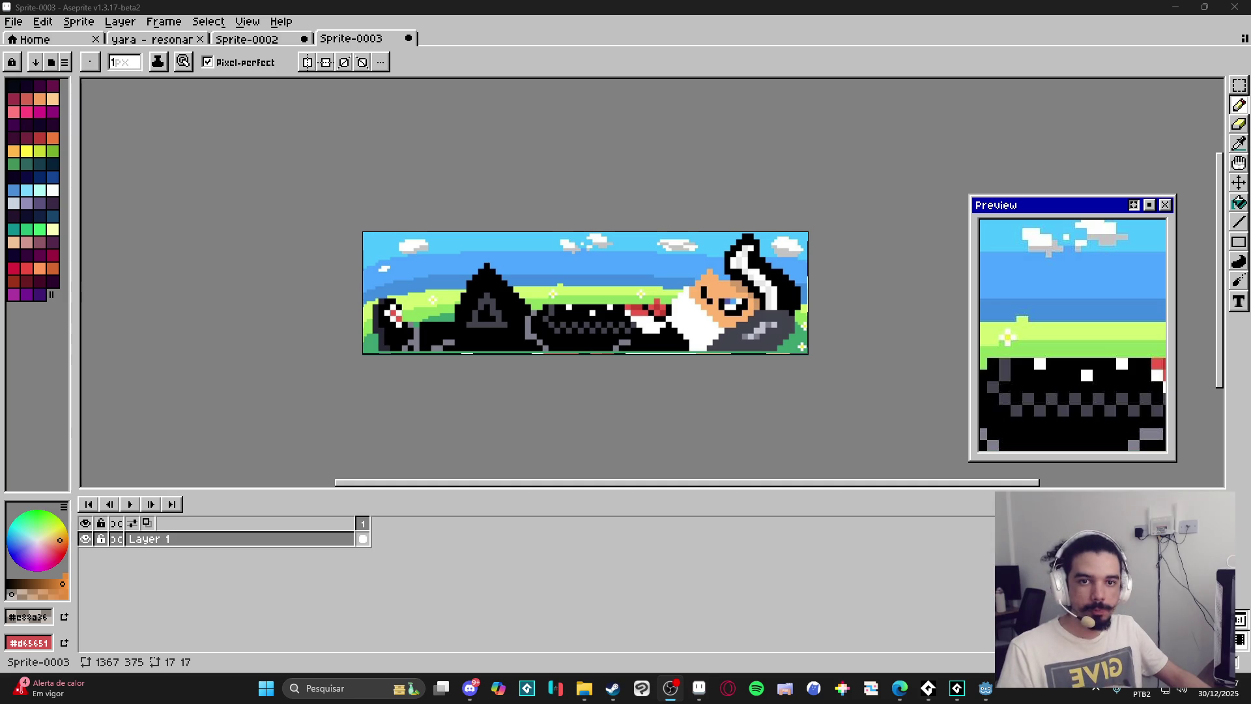
{"action": "key", "text": "alt+Tab"}
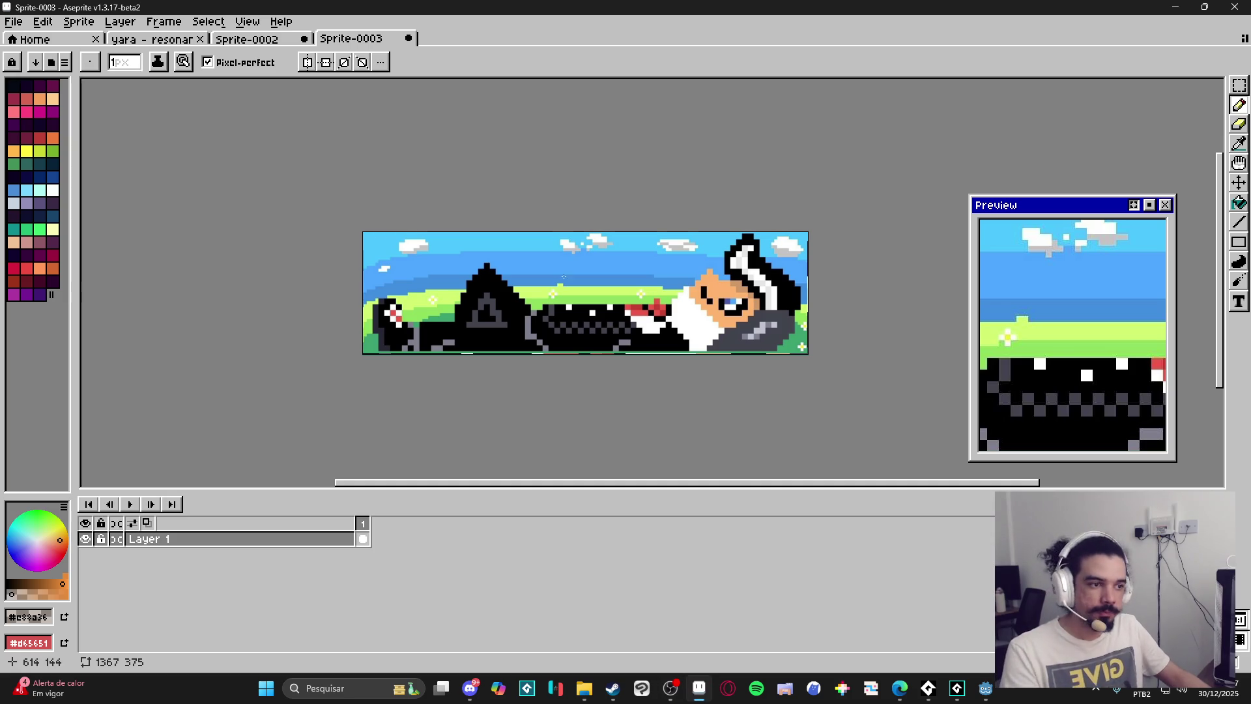
{"action": "scroll", "coordinate": [543, 299], "scroll_direction": "up", "scroll_amount": 2}
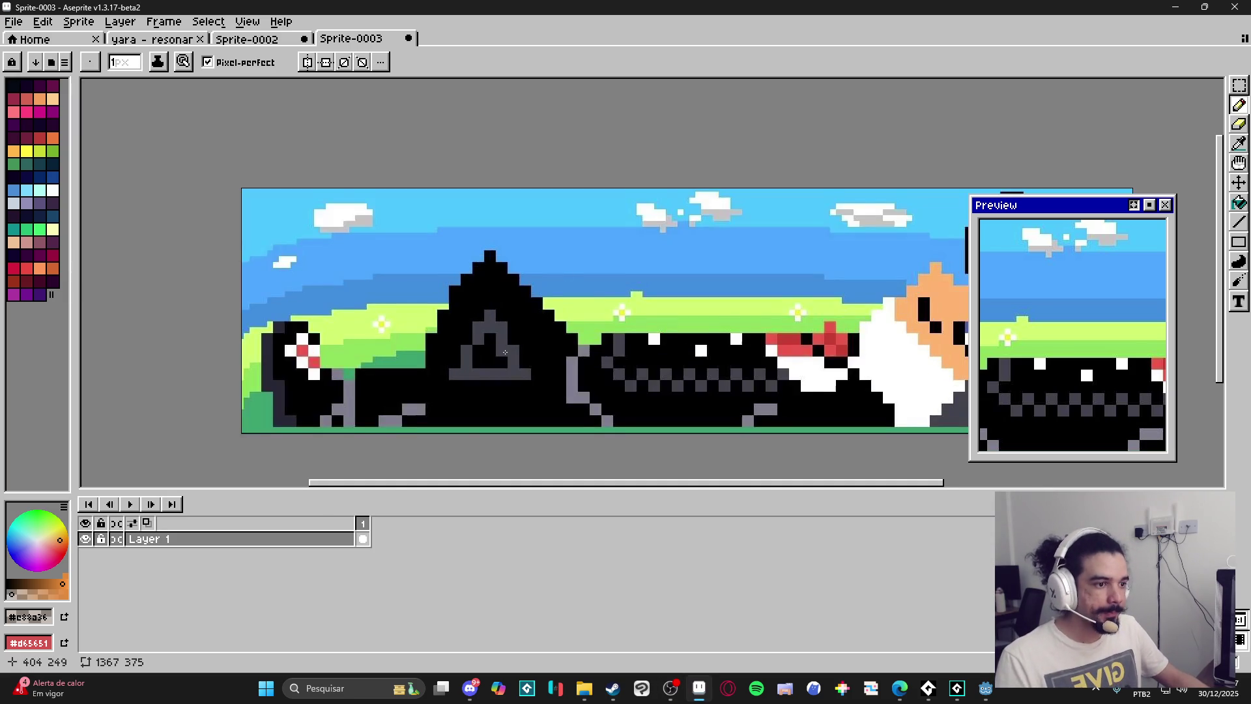
{"action": "scroll", "coordinate": [651, 391], "scroll_direction": "down", "scroll_amount": 2}
{"action": "key", "text": "v"}
{"action": "key", "text": "b"}
{"action": "scroll", "coordinate": [671, 365], "scroll_direction": "up", "scroll_amount": 3}
{"action": "left_click", "coordinate": [639, 334], "text": "alt"}
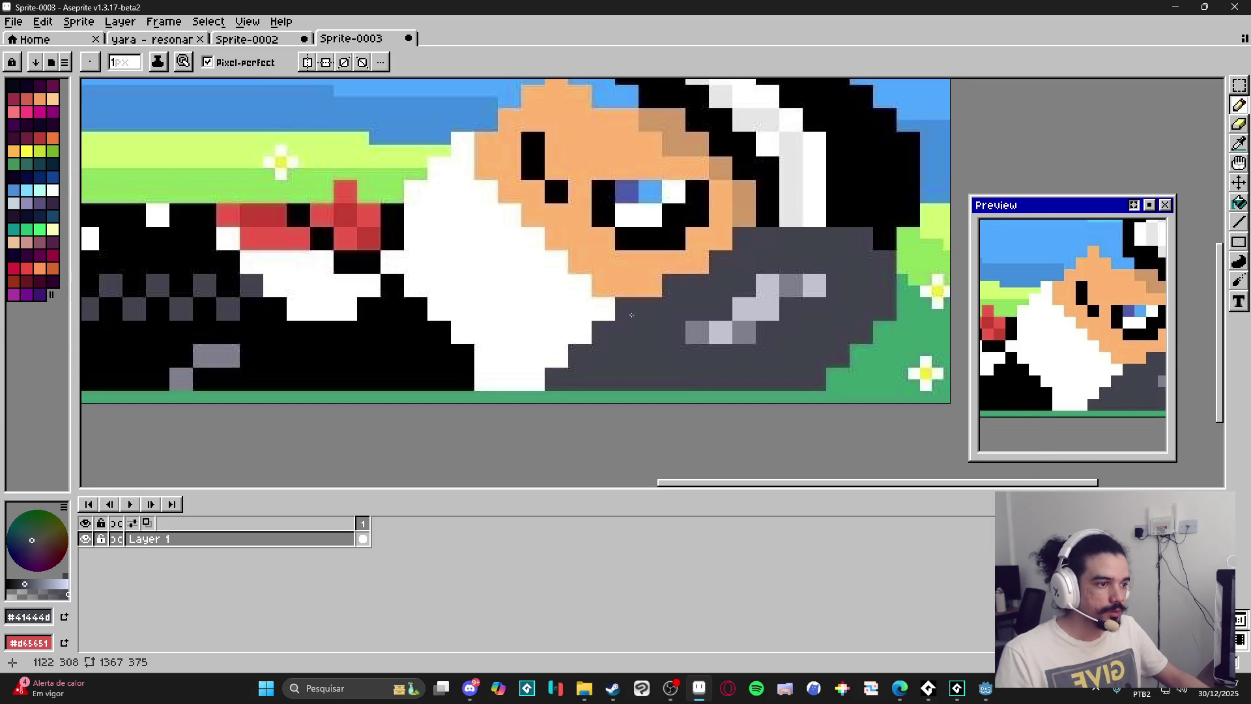
{"action": "scroll", "coordinate": [626, 317], "scroll_direction": "down", "scroll_amount": 3}
{"action": "scroll", "coordinate": [518, 338], "scroll_direction": "up", "scroll_amount": 4}
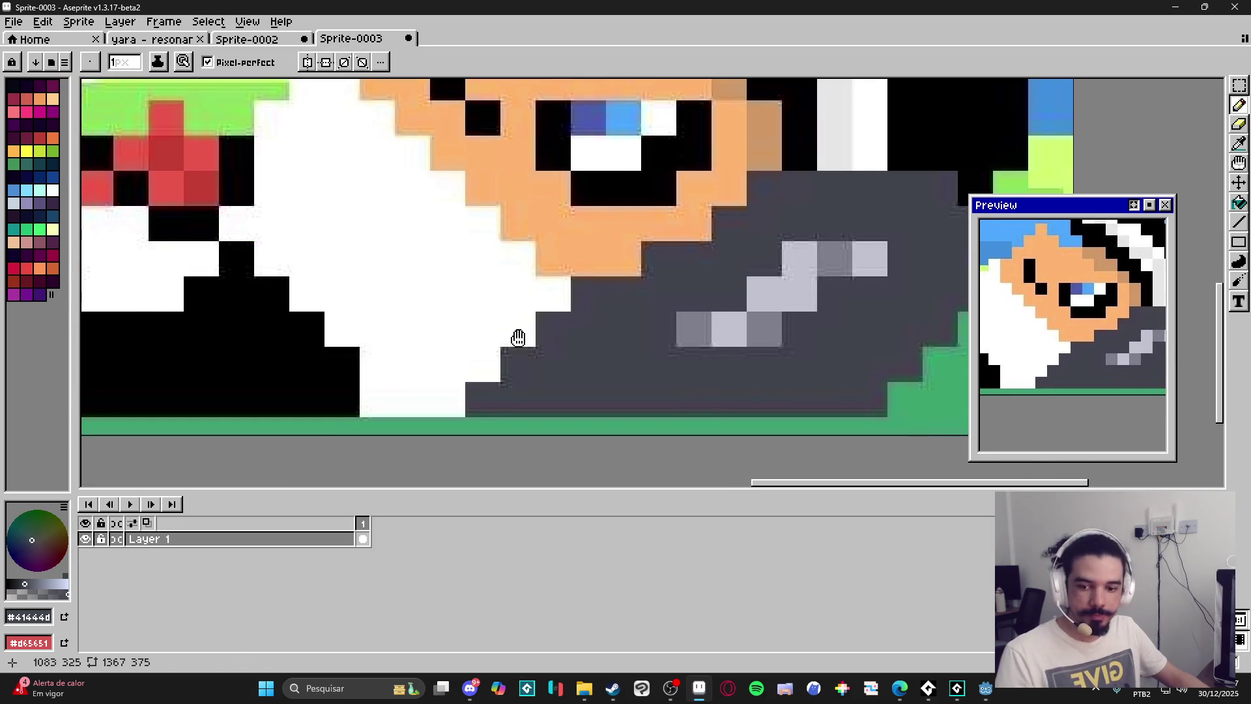
{"action": "scroll", "coordinate": [517, 338], "scroll_direction": "down", "scroll_amount": 4}
{"action": "scroll", "coordinate": [587, 342], "scroll_direction": "up", "scroll_amount": 4}
{"action": "scroll", "coordinate": [606, 345], "scroll_direction": "down", "scroll_amount": 3}
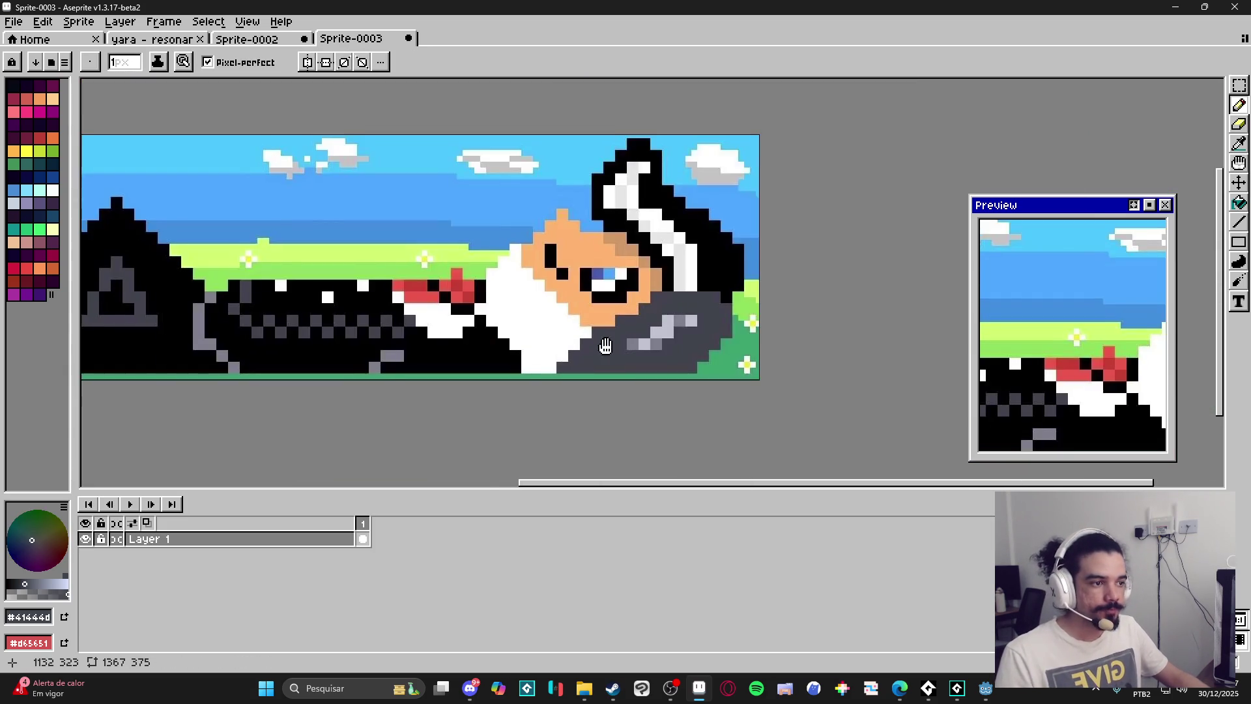
{"action": "scroll", "coordinate": [606, 346], "scroll_direction": "up", "scroll_amount": 3}
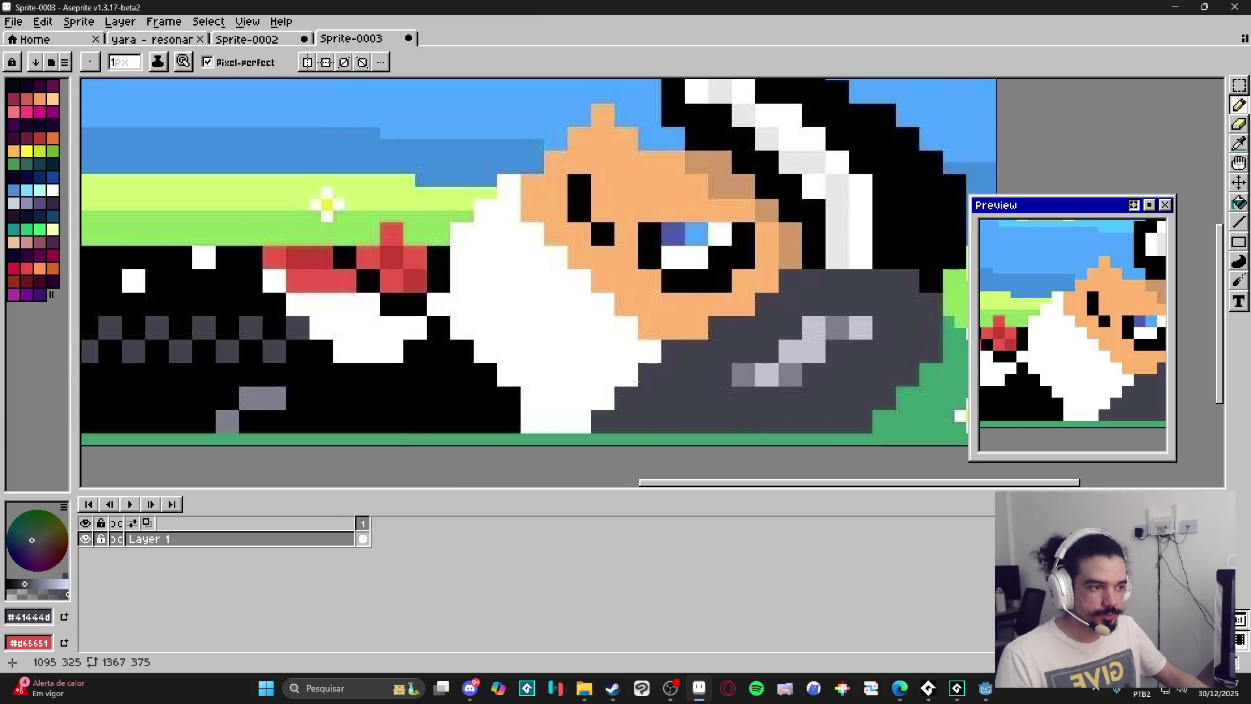
{"action": "scroll", "coordinate": [599, 390], "scroll_direction": "down", "scroll_amount": 3}
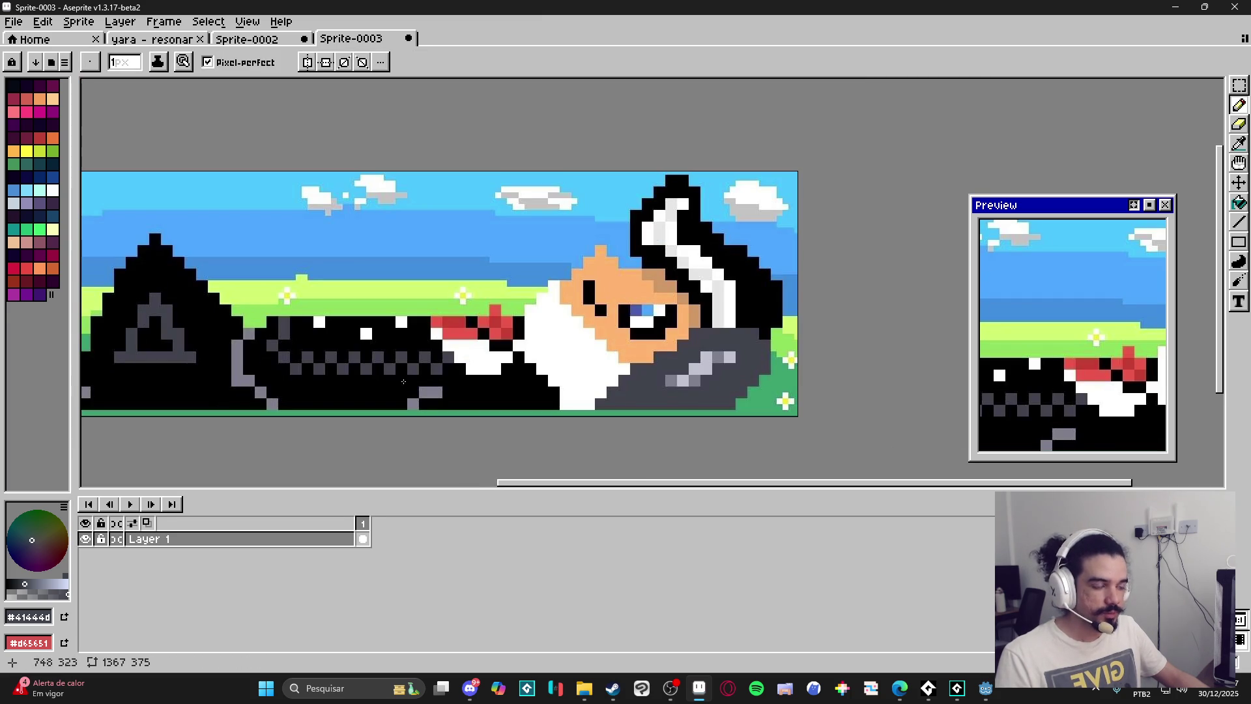
{"action": "scroll", "coordinate": [527, 273], "scroll_direction": "down", "scroll_amount": 1}
{"action": "scroll", "coordinate": [490, 210], "scroll_direction": "up", "scroll_amount": 2}
{"action": "key", "text": "i"}
{"action": "key", "text": "b"}
{"action": "scroll", "coordinate": [490, 215], "scroll_direction": "down", "scroll_amount": 2}
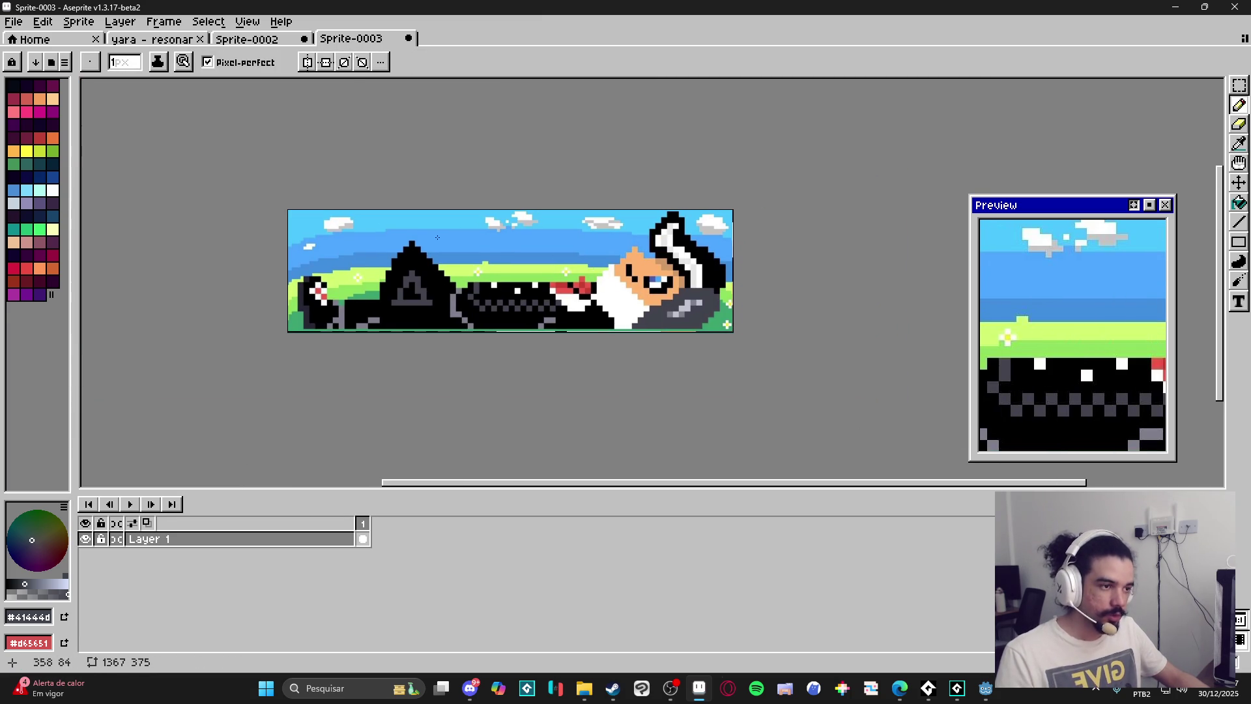
{"action": "scroll", "coordinate": [595, 280], "scroll_direction": "up", "scroll_amount": 2}
{"action": "left_click", "coordinate": [595, 235], "text": "alt"}
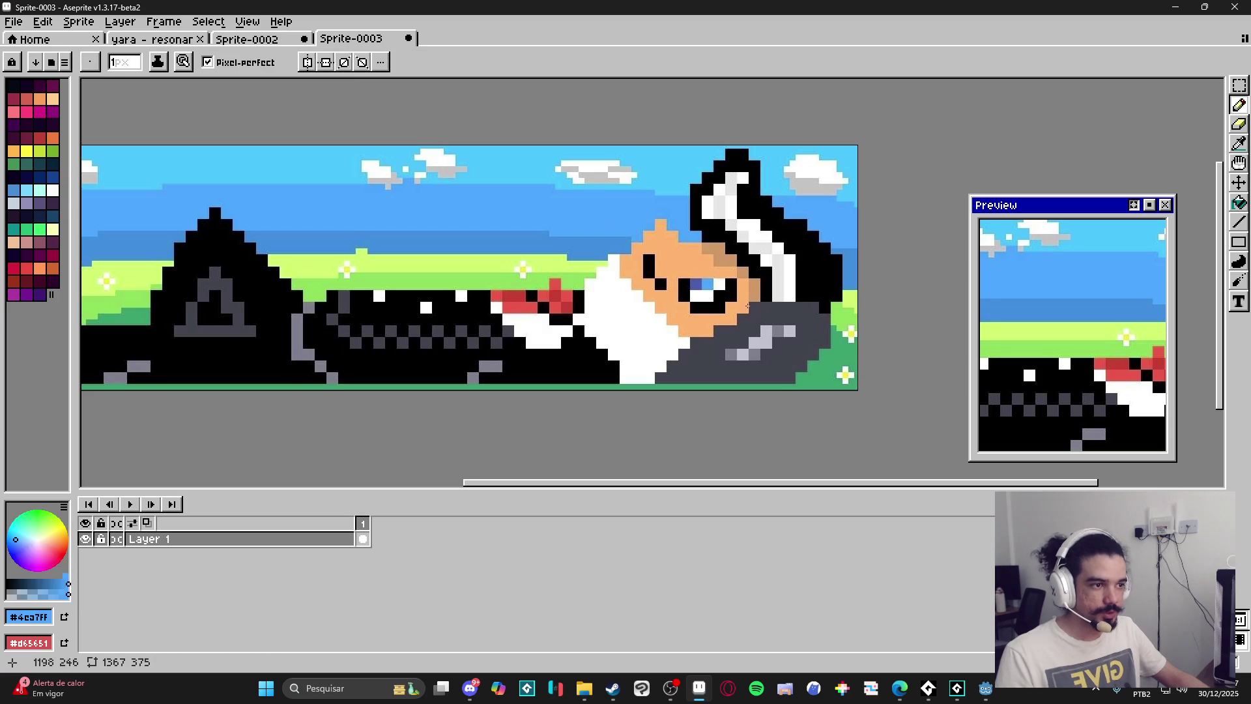
{"action": "scroll", "coordinate": [714, 329], "scroll_direction": "down", "scroll_amount": 2}
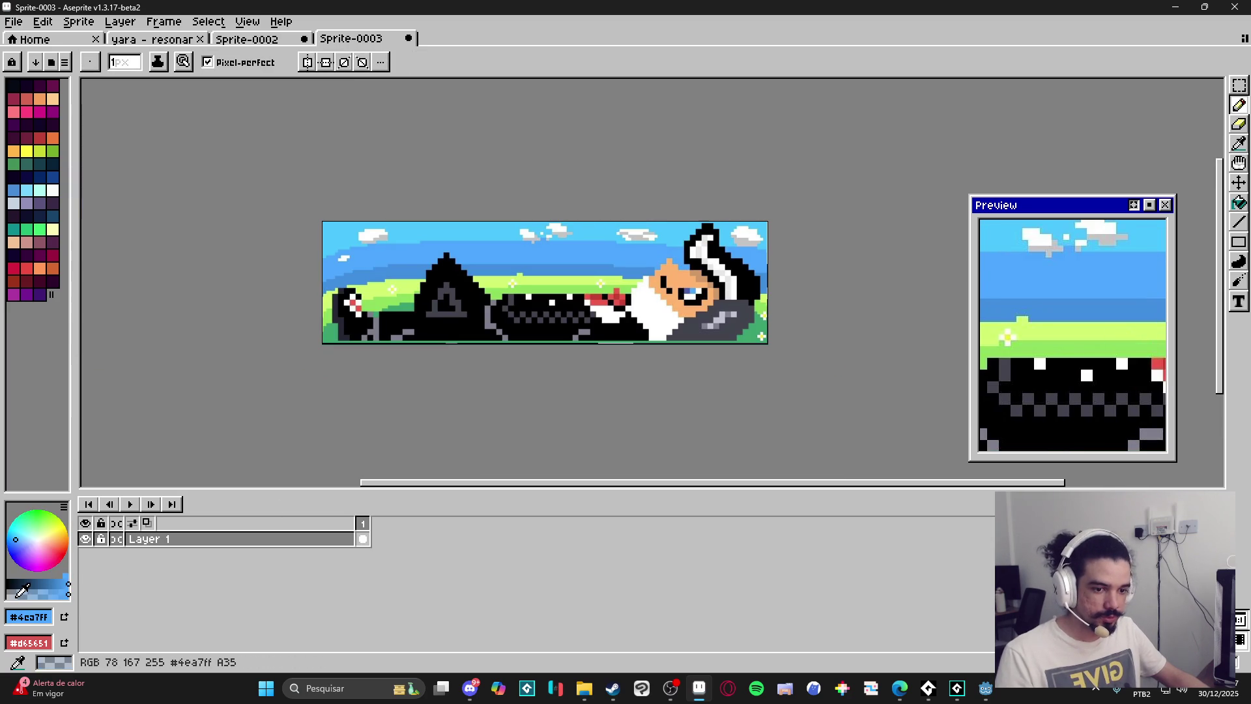
{"action": "key", "text": "g"}
{"action": "left_click", "coordinate": [221, 62]}
{"action": "left_click", "coordinate": [692, 327]}
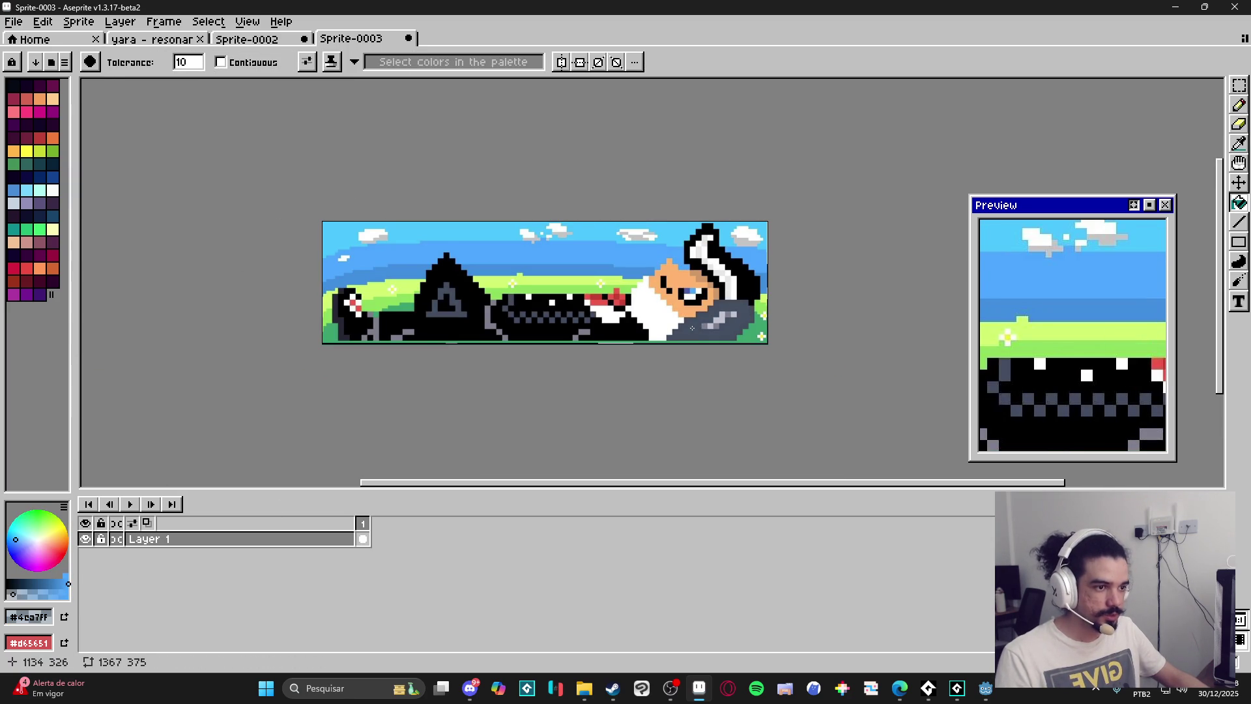
{"action": "scroll", "coordinate": [733, 313], "scroll_direction": "up", "scroll_amount": 1}
{"action": "key", "text": "b"}
{"action": "scroll", "coordinate": [538, 296], "scroll_direction": "down", "scroll_amount": 1}
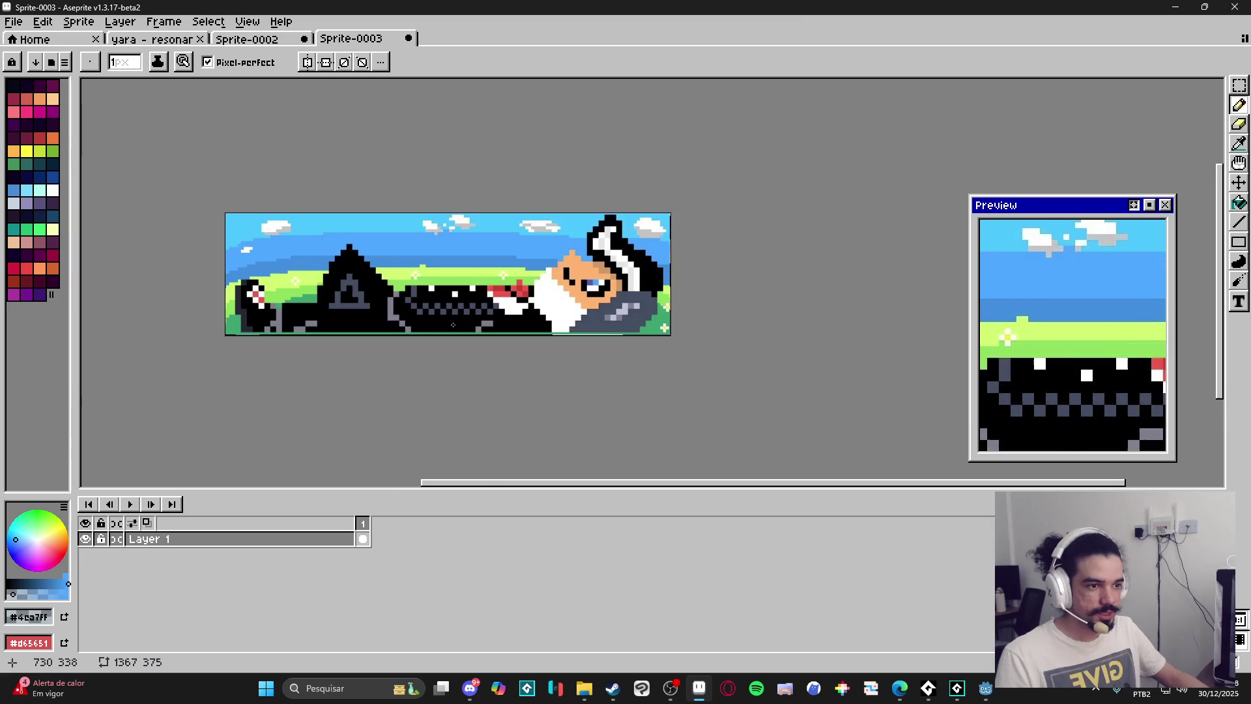
{"action": "scroll", "coordinate": [388, 327], "scroll_direction": "left", "scroll_amount": 2}
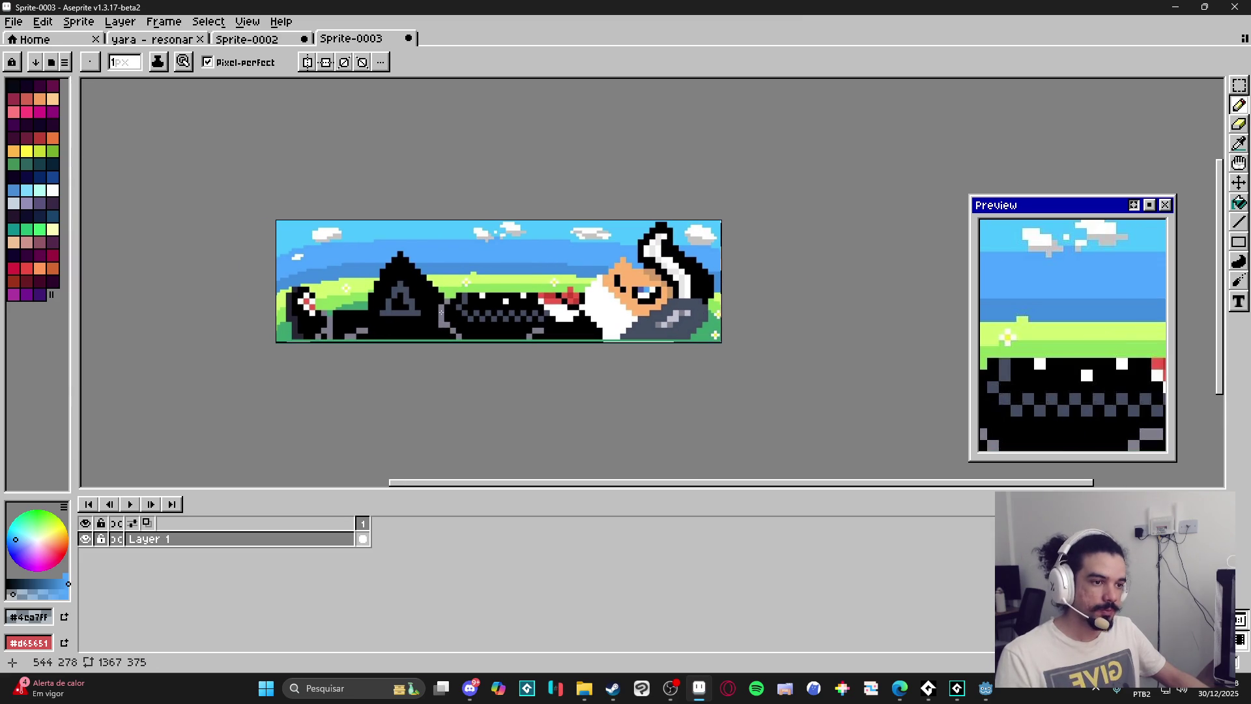
{"action": "scroll", "coordinate": [406, 314], "scroll_direction": "up", "scroll_amount": 1}
{"action": "scroll", "coordinate": [456, 316], "scroll_direction": "down", "scroll_amount": 1}
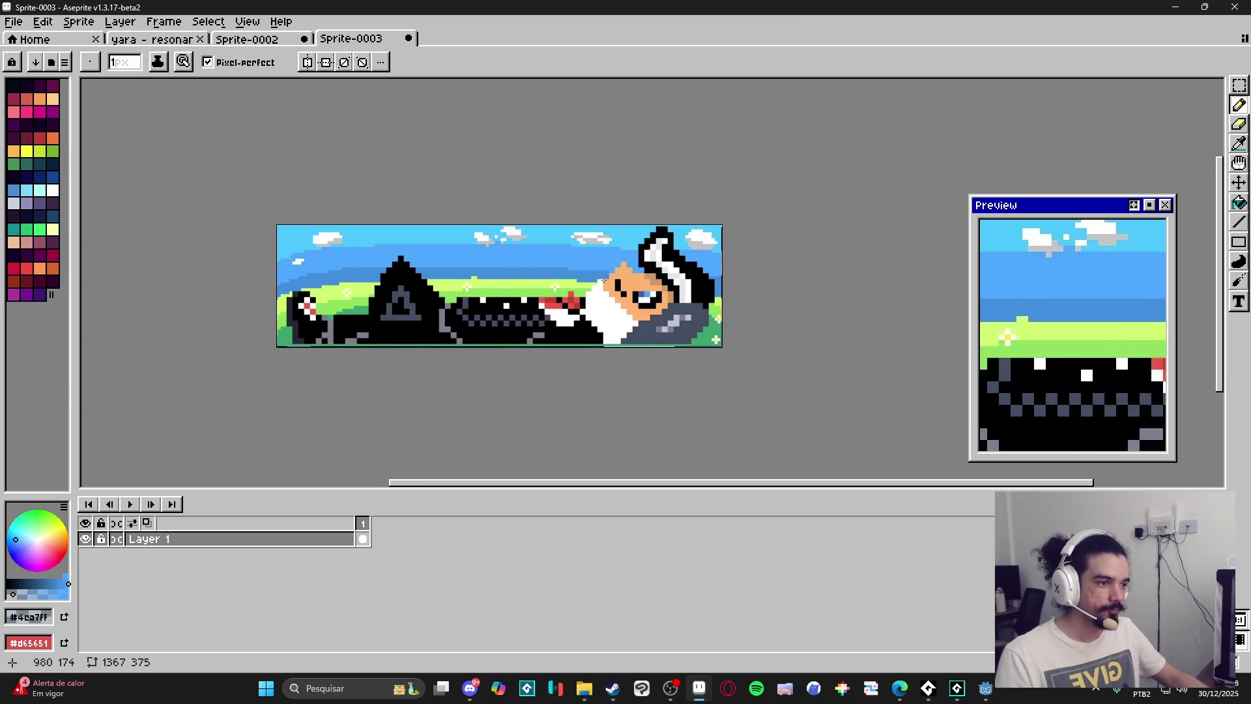
{"action": "scroll", "coordinate": [596, 281], "scroll_direction": "up", "scroll_amount": 5}
{"action": "key", "text": "v"}
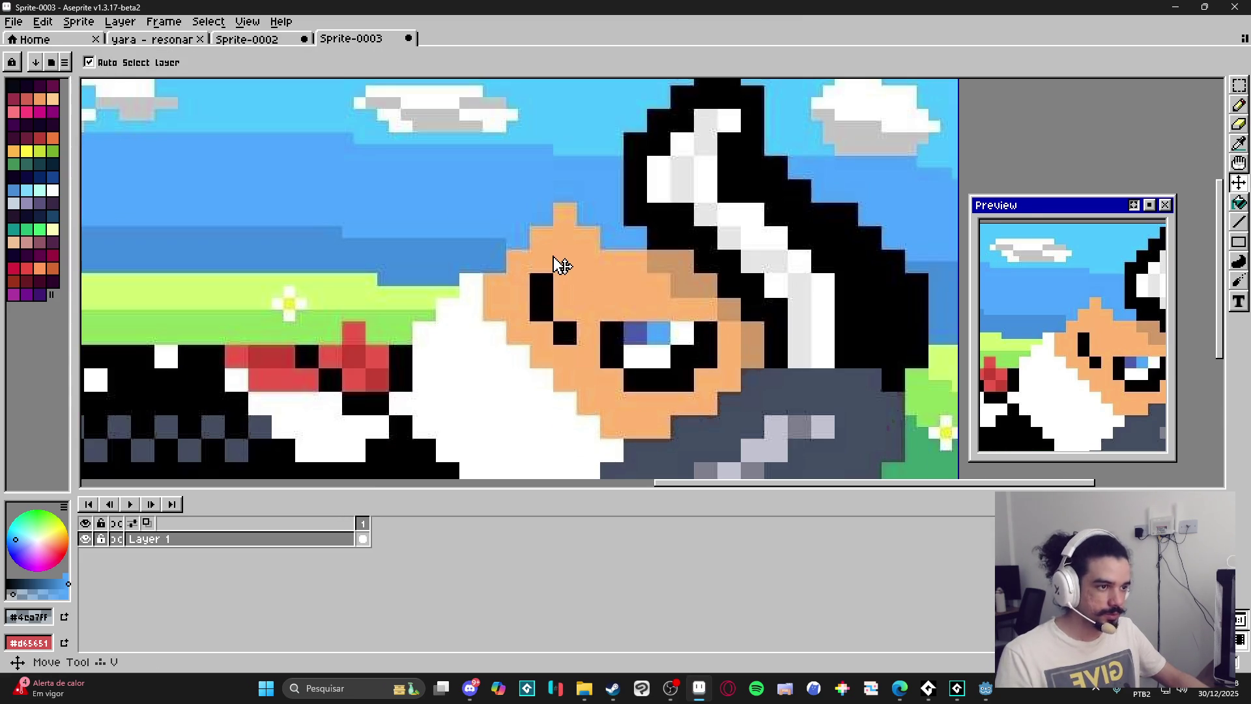
Select the orange pixel at the head tip and turn it into a brush.
{"action": "scroll", "coordinate": [559, 264], "scroll_direction": "up", "scroll_amount": 3}
{"action": "key", "text": "m"}
{"action": "key", "text": "ctrl"}
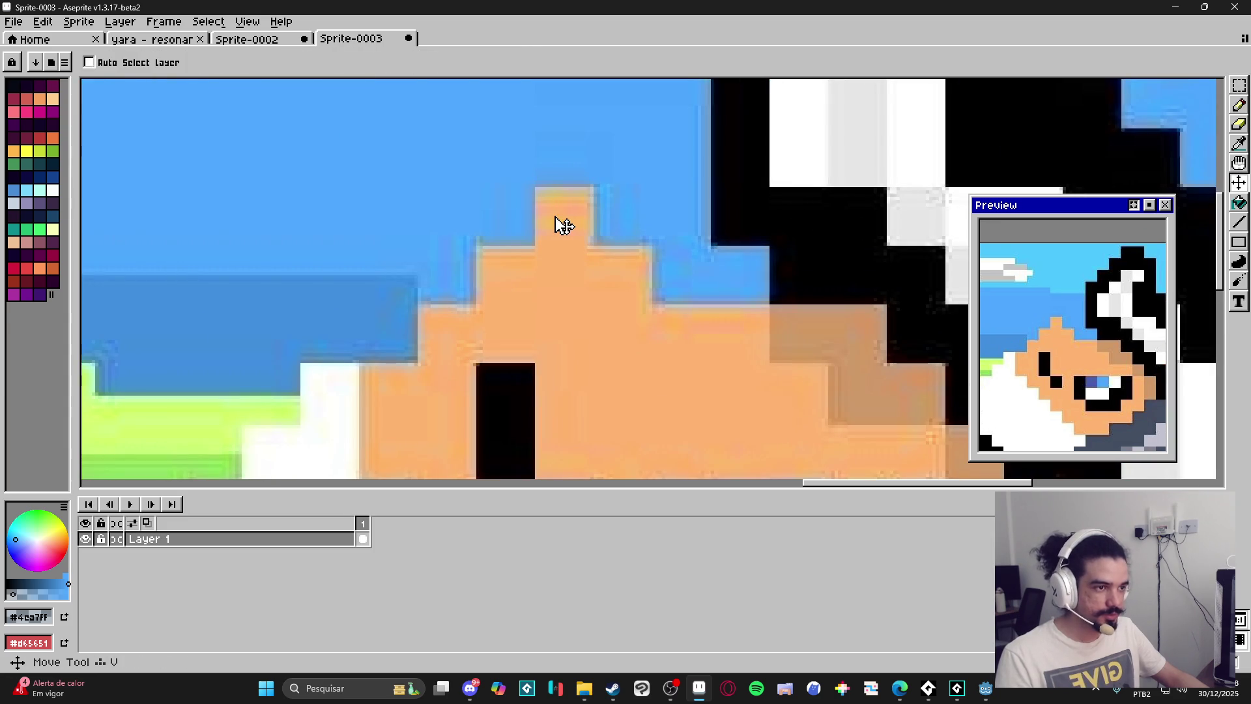
{"action": "scroll", "coordinate": [564, 225], "scroll_direction": "up", "scroll_amount": 1}
{"action": "key", "text": "m"}
{"action": "left_click_drag", "start_coordinate": [525, 177], "coordinate": [620, 277]}
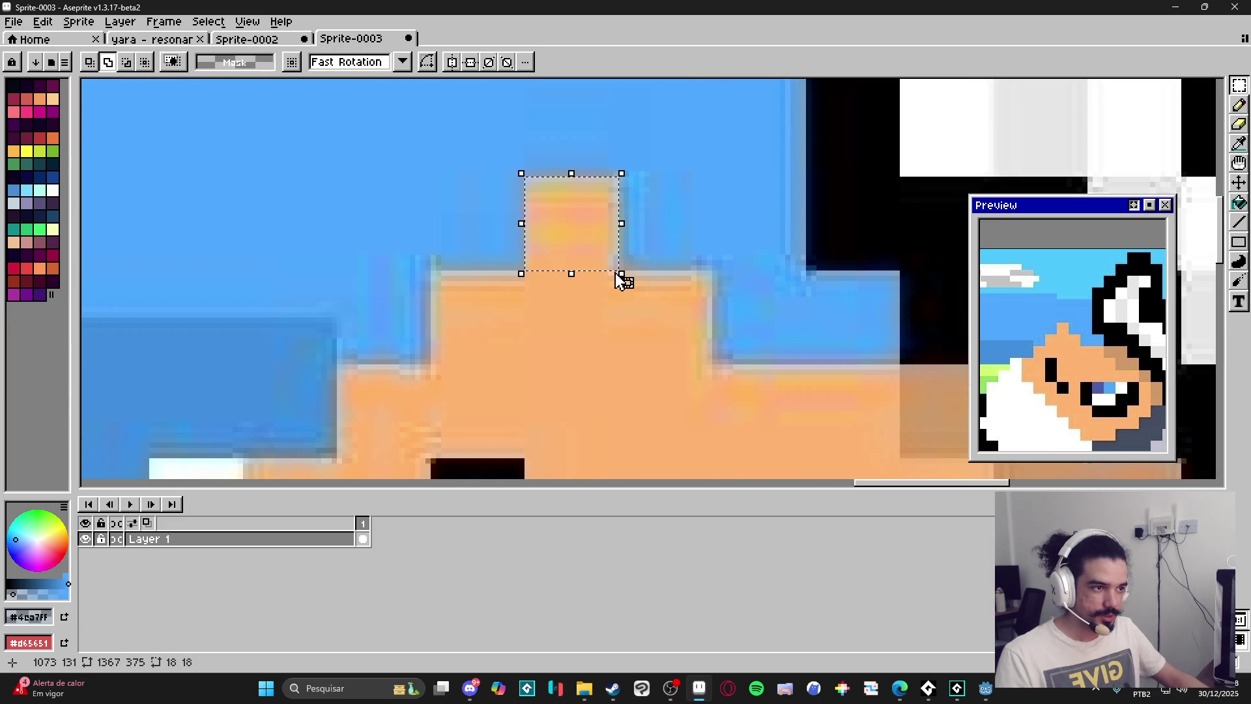
{"action": "key", "text": "ctrl+b"}
Widen the head tip by one pixel using orange #ffb470.
{"action": "left_click", "coordinate": [581, 360], "text": "alt"}
{"action": "scroll", "coordinate": [678, 239], "scroll_direction": "down", "scroll_amount": 8}
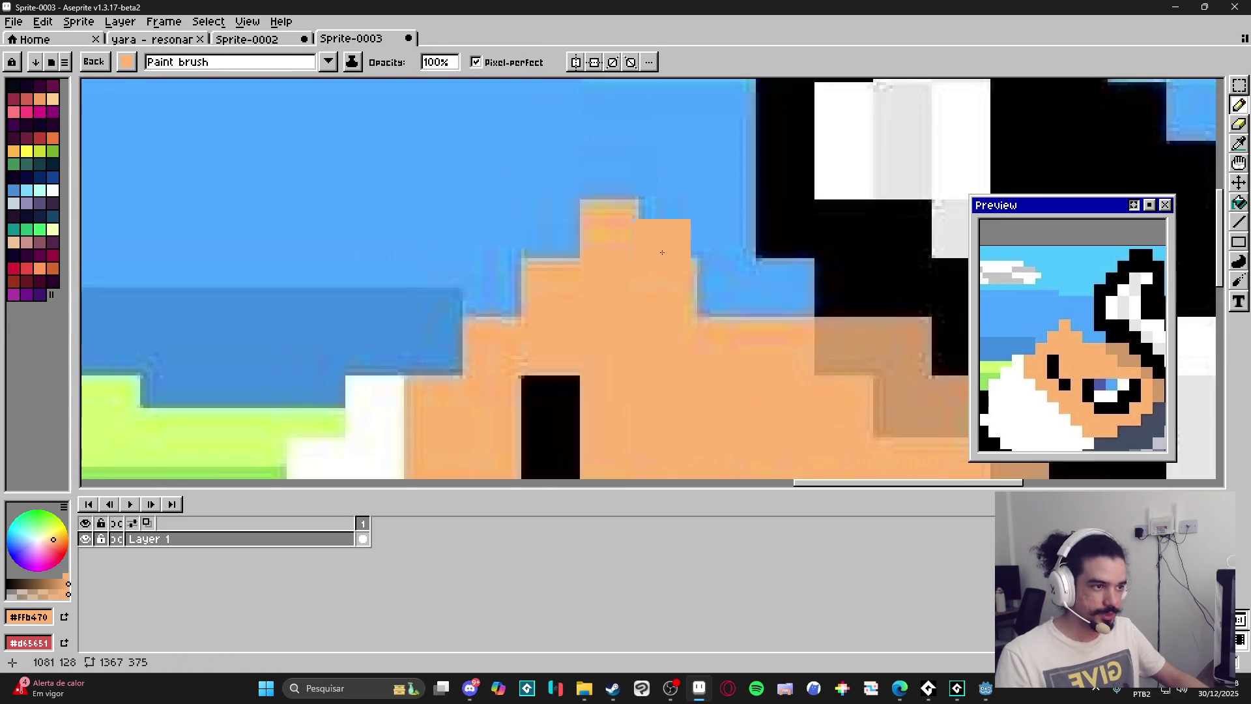
{"action": "scroll", "coordinate": [634, 239], "scroll_direction": "up", "scroll_amount": 6}
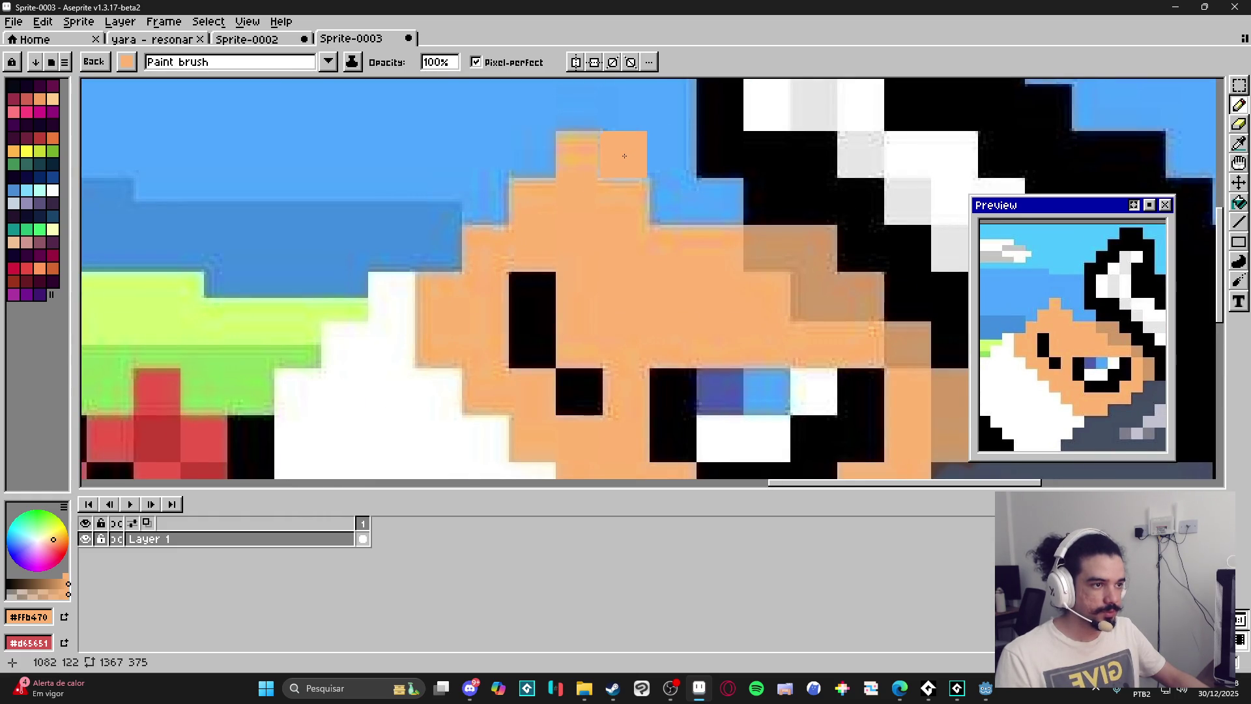
{"action": "left_click", "coordinate": [624, 155]}
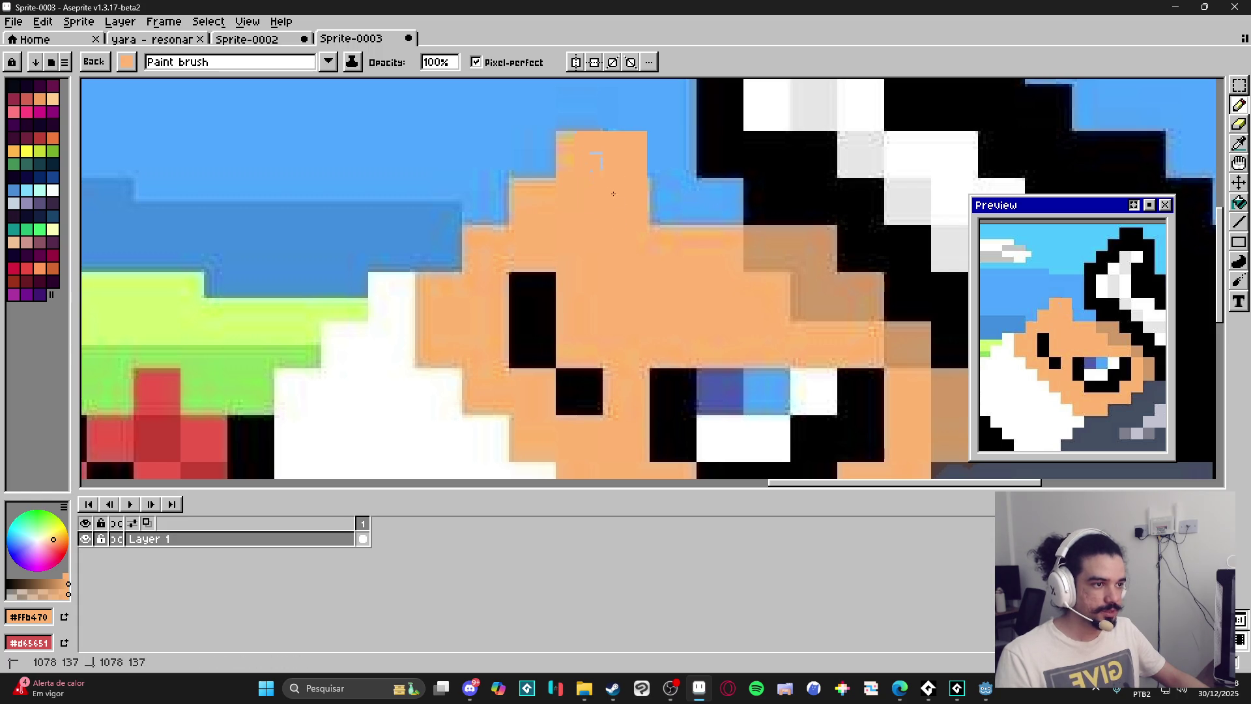
{"action": "left_click", "coordinate": [602, 175]}
{"action": "scroll", "coordinate": [602, 175], "scroll_direction": "down", "scroll_amount": 6}
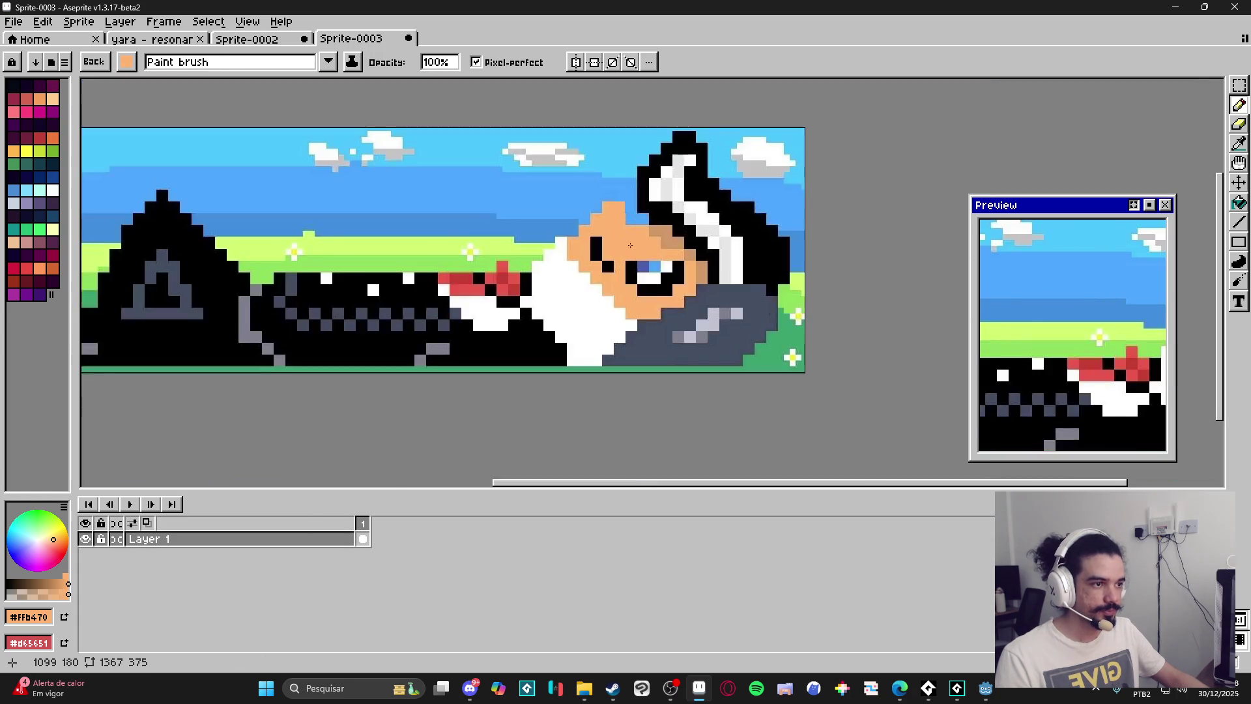
{"action": "scroll", "coordinate": [594, 280], "scroll_direction": "up", "scroll_amount": 5}
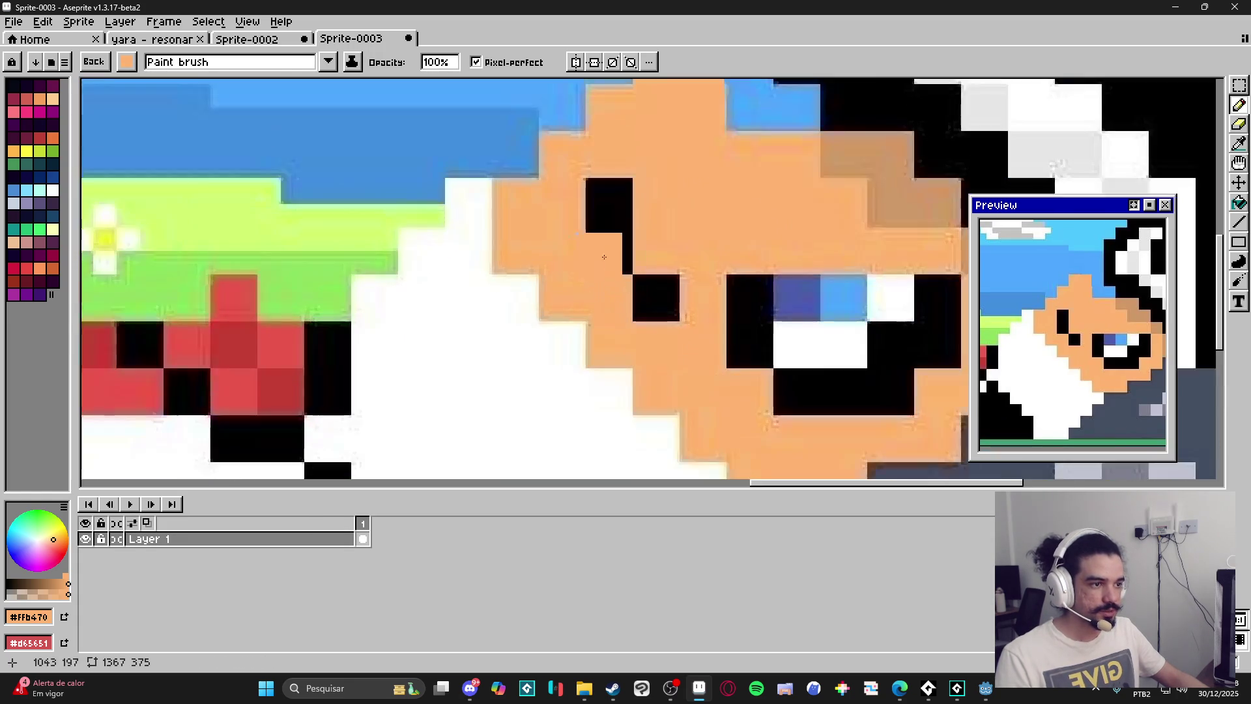
Paint darker tan #cf9a64 shading pixels beside the head tip and on the face.
{"action": "left_click", "coordinate": [719, 329], "text": "alt"}
{"action": "left_click_drag", "start_coordinate": [715, 331], "coordinate": [707, 339]}
{"action": "left_click", "coordinate": [642, 281]}
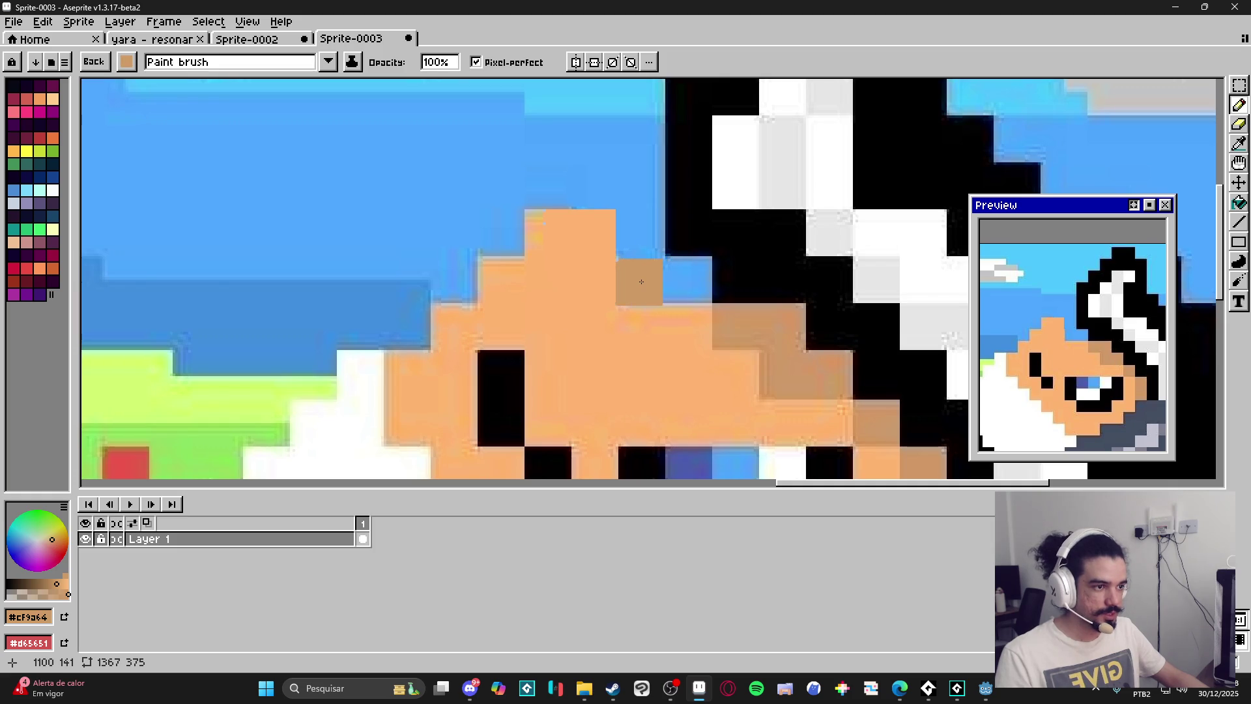
{"action": "scroll", "coordinate": [591, 348], "scroll_direction": "down", "scroll_amount": 6}
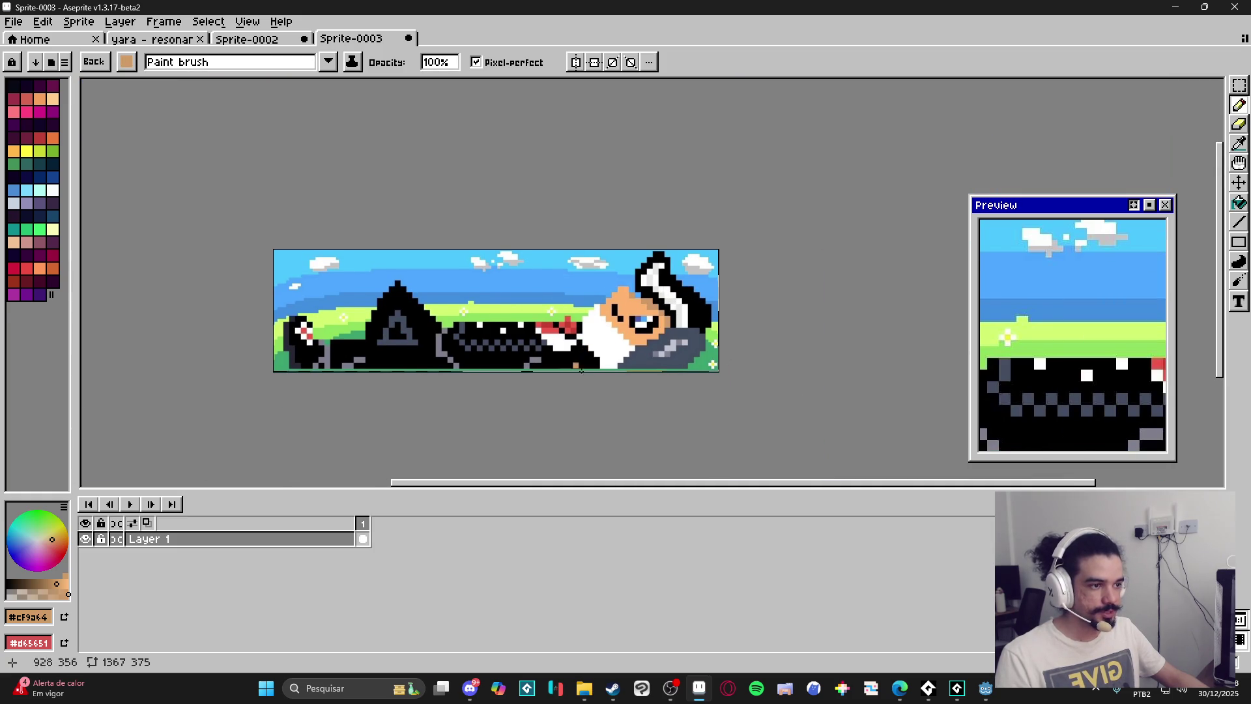
{"action": "left_click_drag", "start_coordinate": [582, 327], "coordinate": [603, 326]}
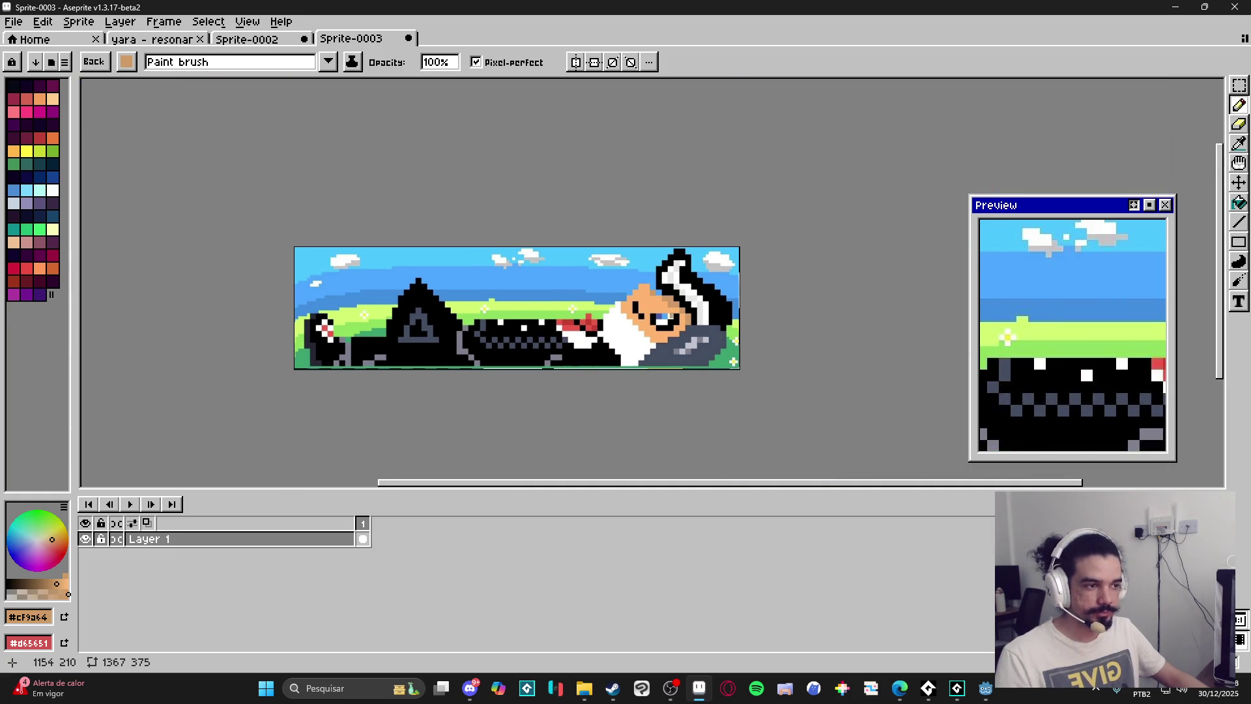
{"action": "scroll", "coordinate": [624, 316], "scroll_direction": "up", "scroll_amount": 4}
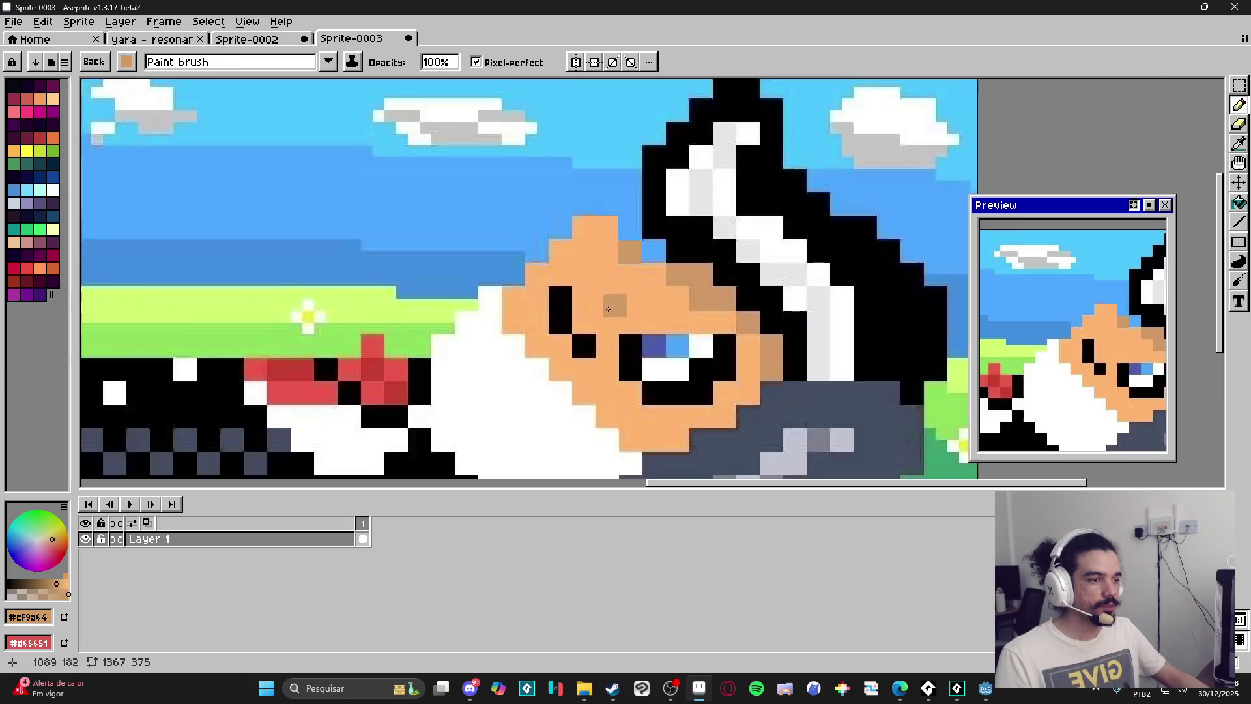
{"action": "left_click", "coordinate": [582, 288]}
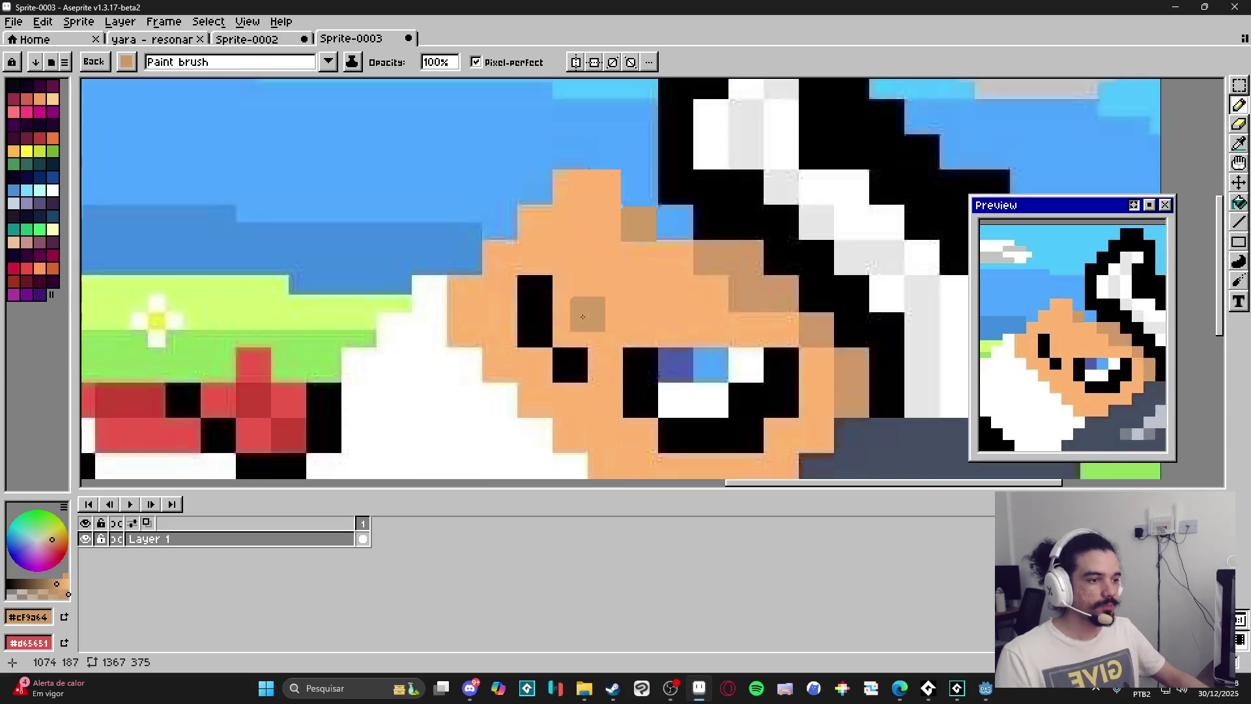
{"action": "scroll", "coordinate": [574, 326], "scroll_direction": "down", "scroll_amount": 4}
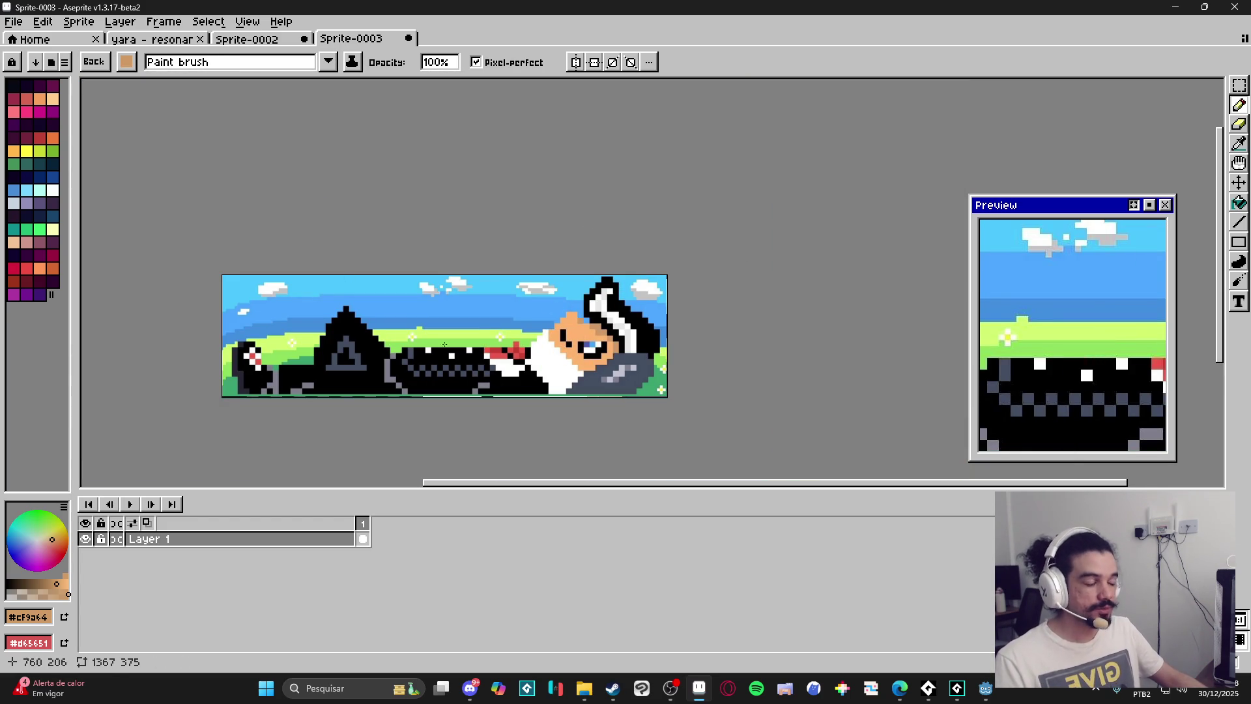
{"action": "scroll", "coordinate": [571, 327], "scroll_direction": "up", "scroll_amount": 2}
{"action": "scroll", "coordinate": [459, 385], "scroll_direction": "down", "scroll_amount": 2}
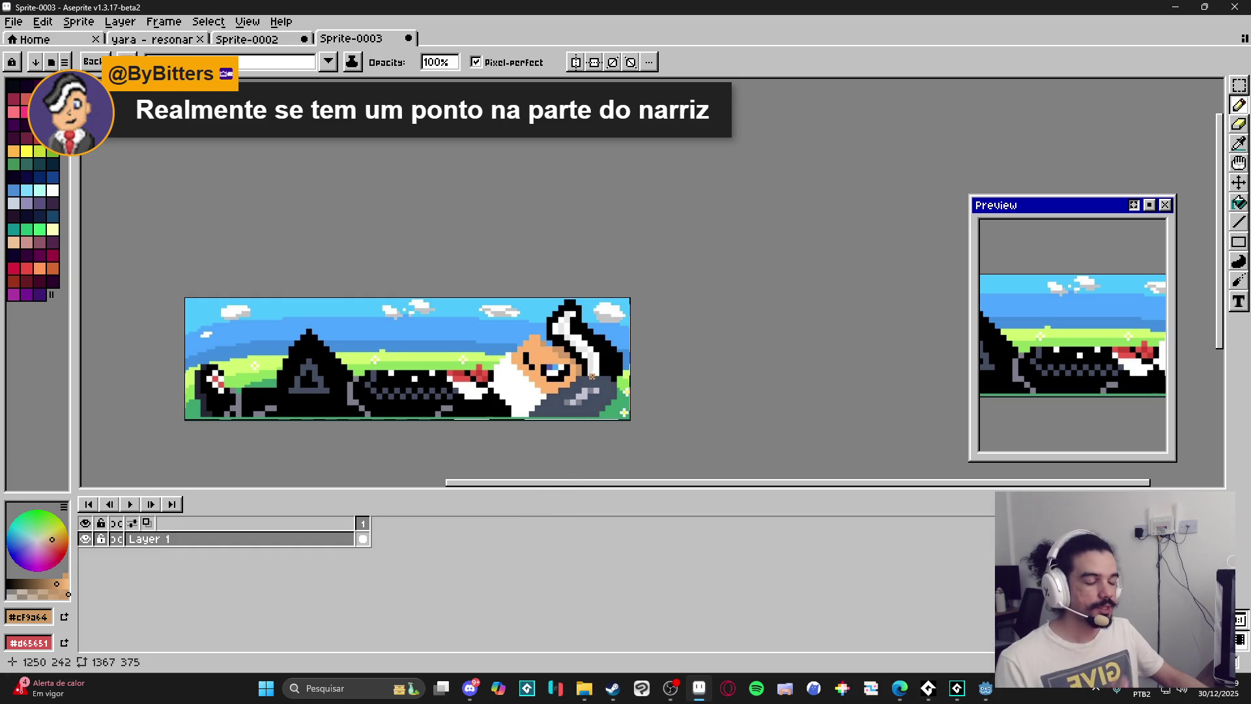
{"action": "scroll", "coordinate": [565, 389], "scroll_direction": "up", "scroll_amount": 5}
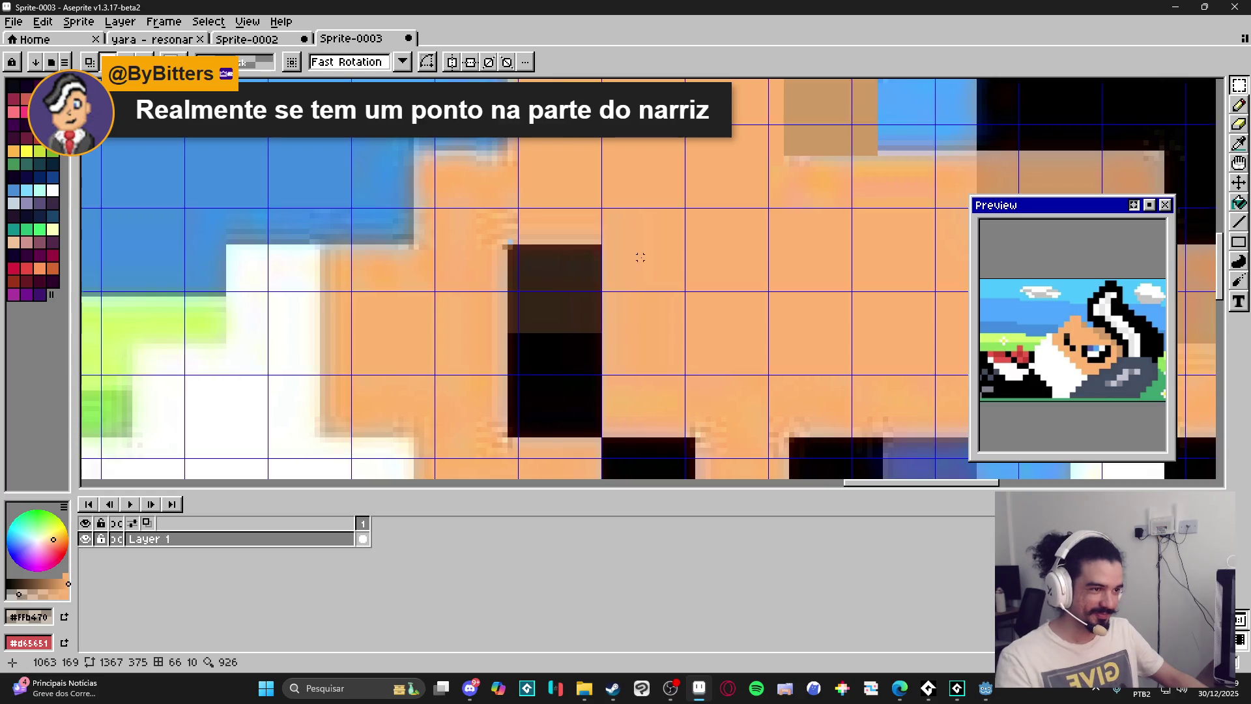
Pick a lighter brown shade and repaint the upper nose block with it.
{"action": "left_click_drag", "start_coordinate": [697, 231], "coordinate": [790, 319]}
{"action": "key", "text": "ctrl+z"}
{"action": "key", "text": "ctrl+z"}
{"action": "key", "text": "ctrl+z"}
{"action": "key", "text": "ctrl+y"}
{"action": "key", "text": "ctrl+y"}
{"action": "left_click", "coordinate": [24, 585]}
{"action": "left_click", "coordinate": [557, 291]}
{"action": "left_click_drag", "start_coordinate": [557, 291], "coordinate": [558, 434]}
{"action": "key", "text": "ctrl+z"}
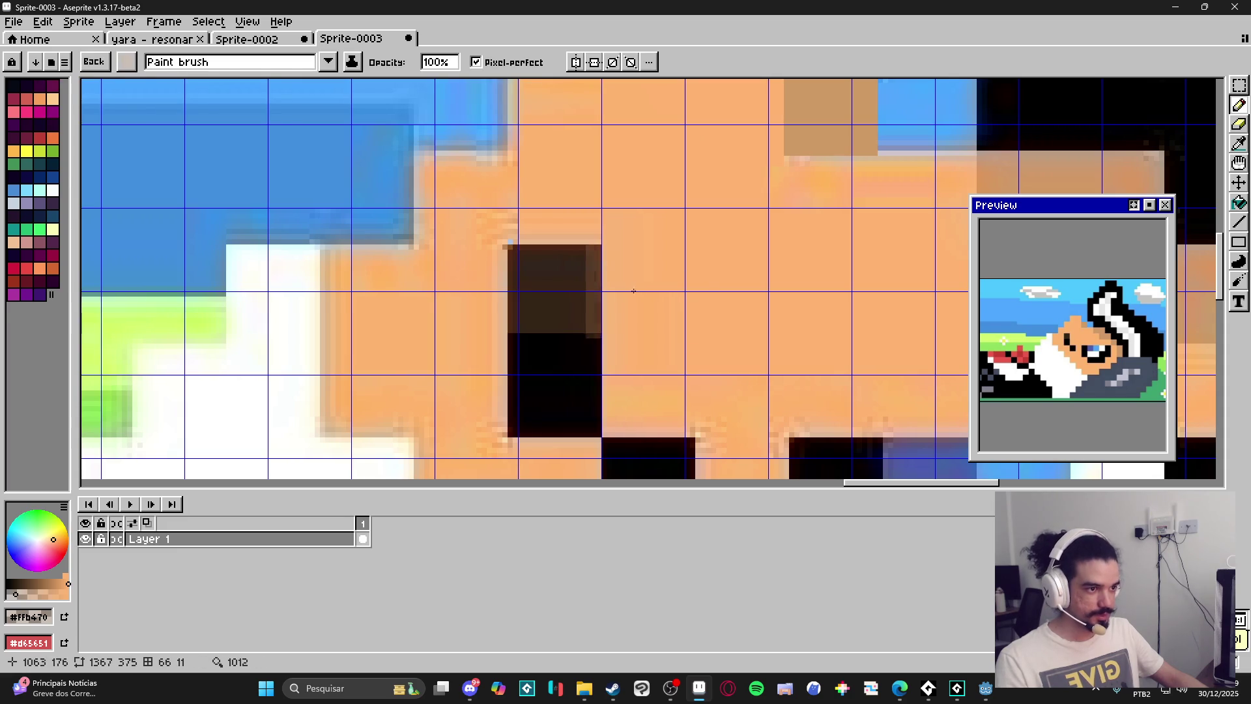
Try painting the black nose strips dark brown, then undo those repaints.
{"action": "scroll", "coordinate": [652, 293], "scroll_direction": "down", "scroll_amount": 2}
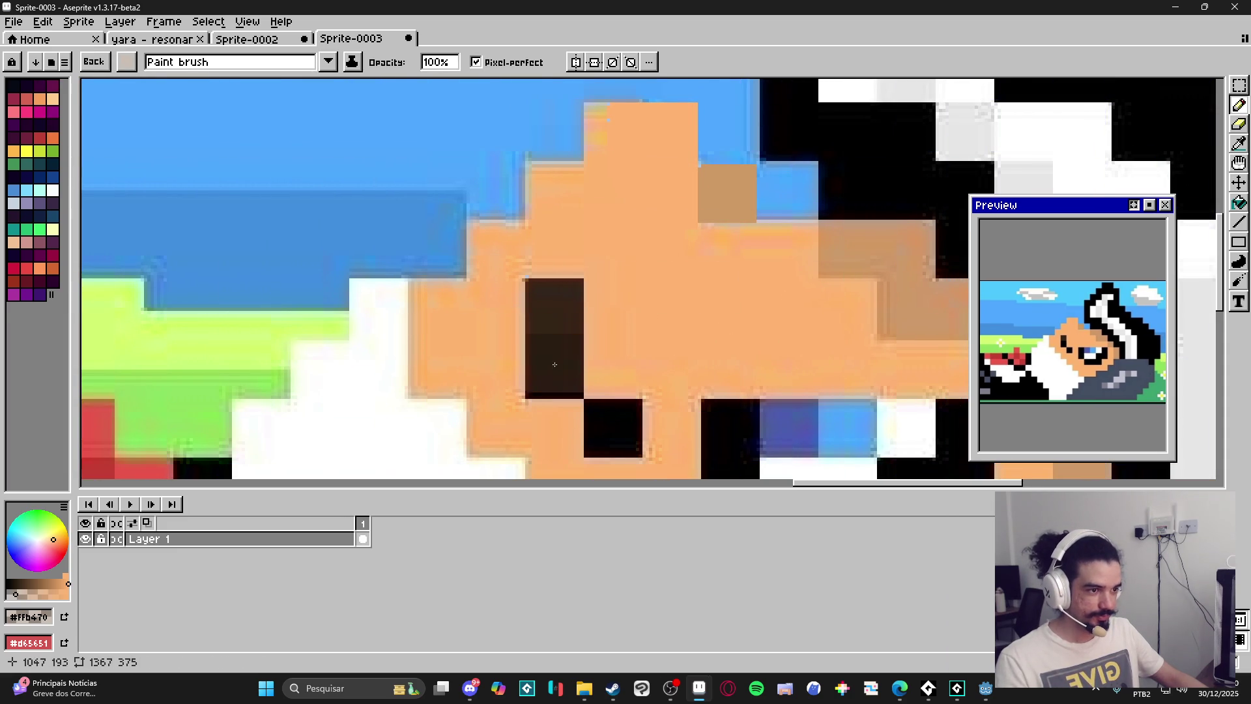
{"action": "key", "text": "m"}
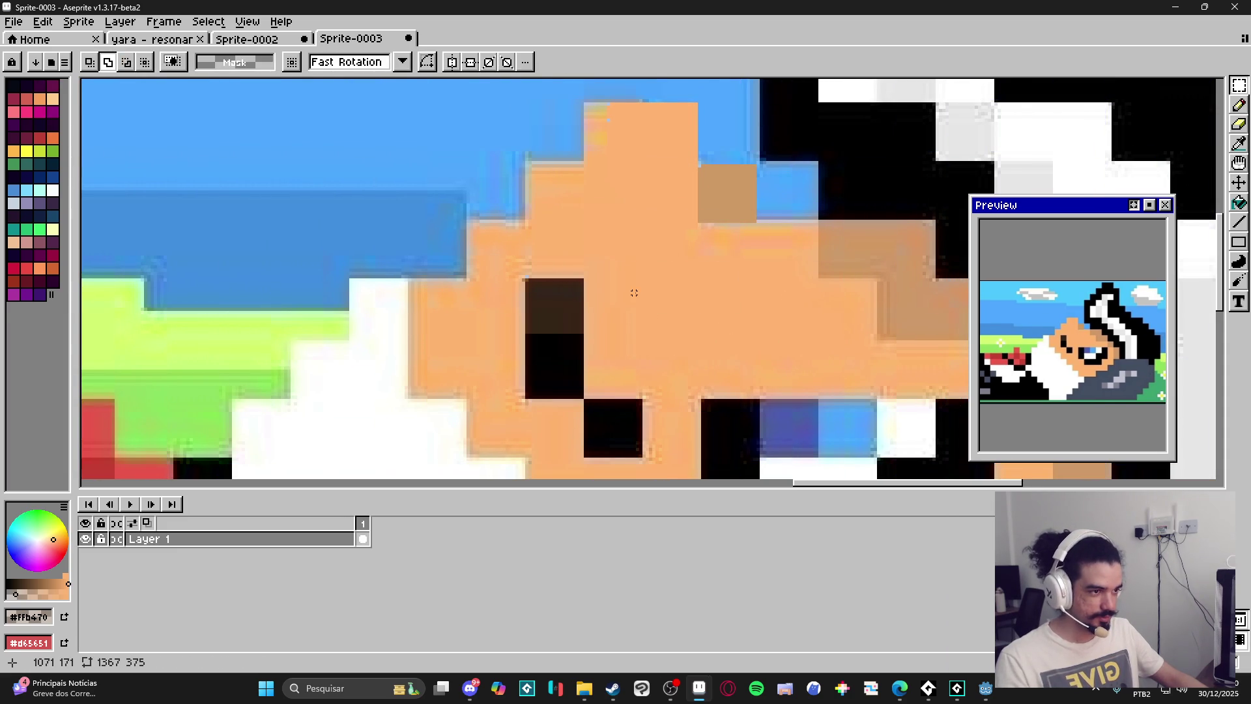
{"action": "scroll", "coordinate": [625, 306], "scroll_direction": "up", "scroll_amount": 1}
{"action": "key", "text": "b"}
{"action": "left_click", "coordinate": [604, 373], "text": "alt"}
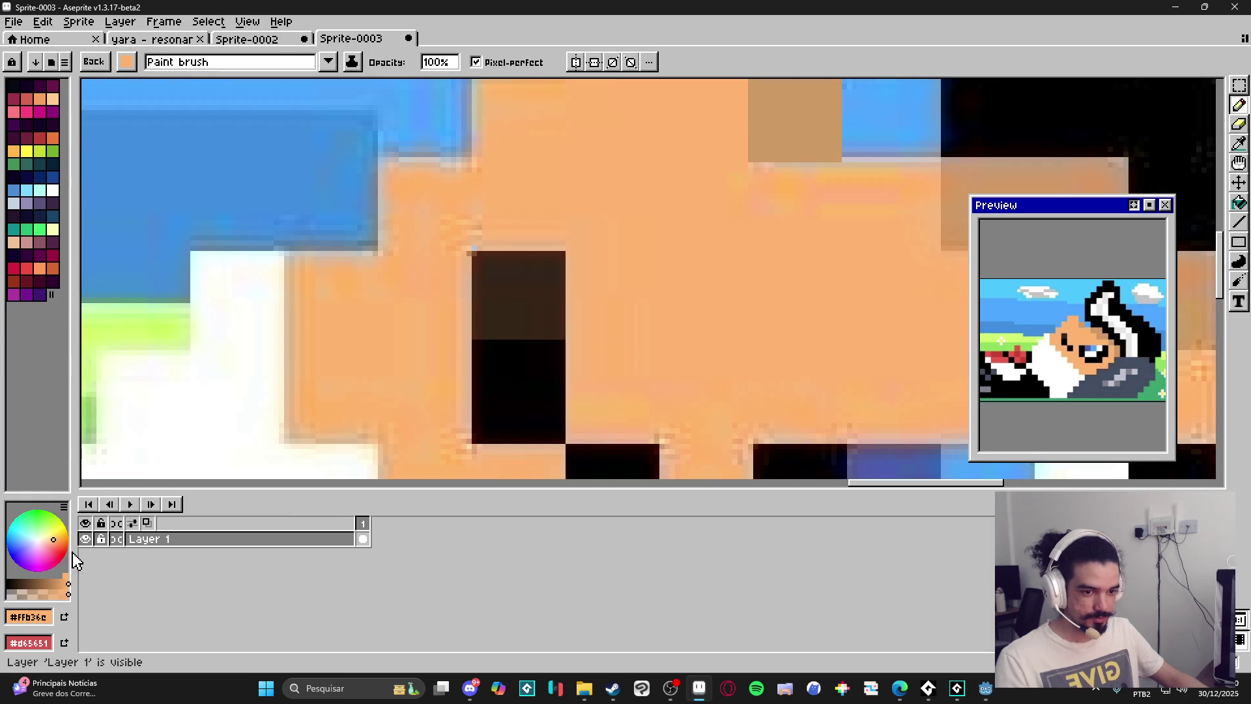
{"action": "left_click", "coordinate": [518, 293], "text": "alt"}
{"action": "left_click_drag", "start_coordinate": [521, 437], "coordinate": [521, 346]}
{"action": "left_click_drag", "start_coordinate": [521, 293], "coordinate": [521, 313]}
{"action": "key", "text": "ctrl+z"}
{"action": "key", "text": "ctrl+z"}
{"action": "key", "text": "ctrl+z"}
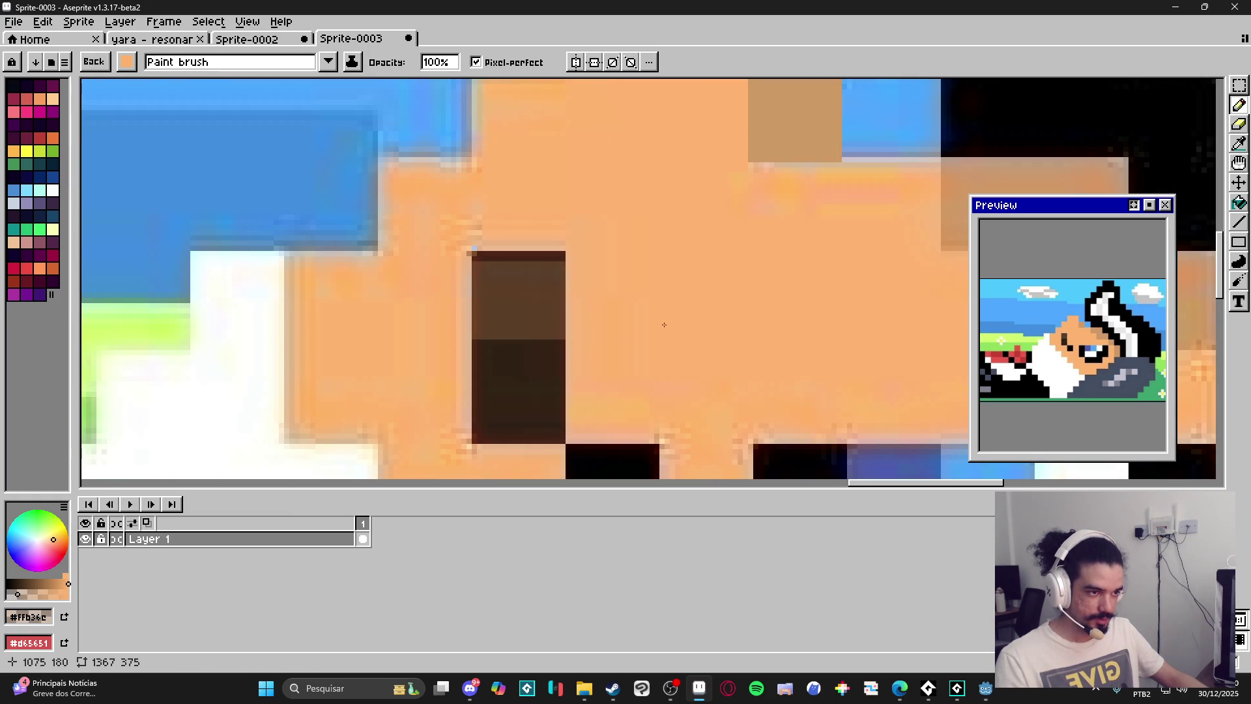
{"action": "key", "text": "ctrl+z"}
{"action": "key", "text": "ctrl+z"}
Repaint the upper and lower black nose parts brown with lighter edges beside them.
{"action": "left_click_drag", "start_coordinate": [518, 307], "coordinate": [530, 312]}
{"action": "left_click", "coordinate": [516, 385]}
{"action": "left_click", "coordinate": [519, 394]}
{"action": "left_click", "coordinate": [605, 409]}
{"action": "scroll", "coordinate": [604, 409], "scroll_direction": "down", "scroll_amount": 1}
{"action": "left_click", "coordinate": [557, 383]}
Recolour the upper and lower nose block cells to an even medium brown.
{"action": "left_click", "coordinate": [491, 235]}
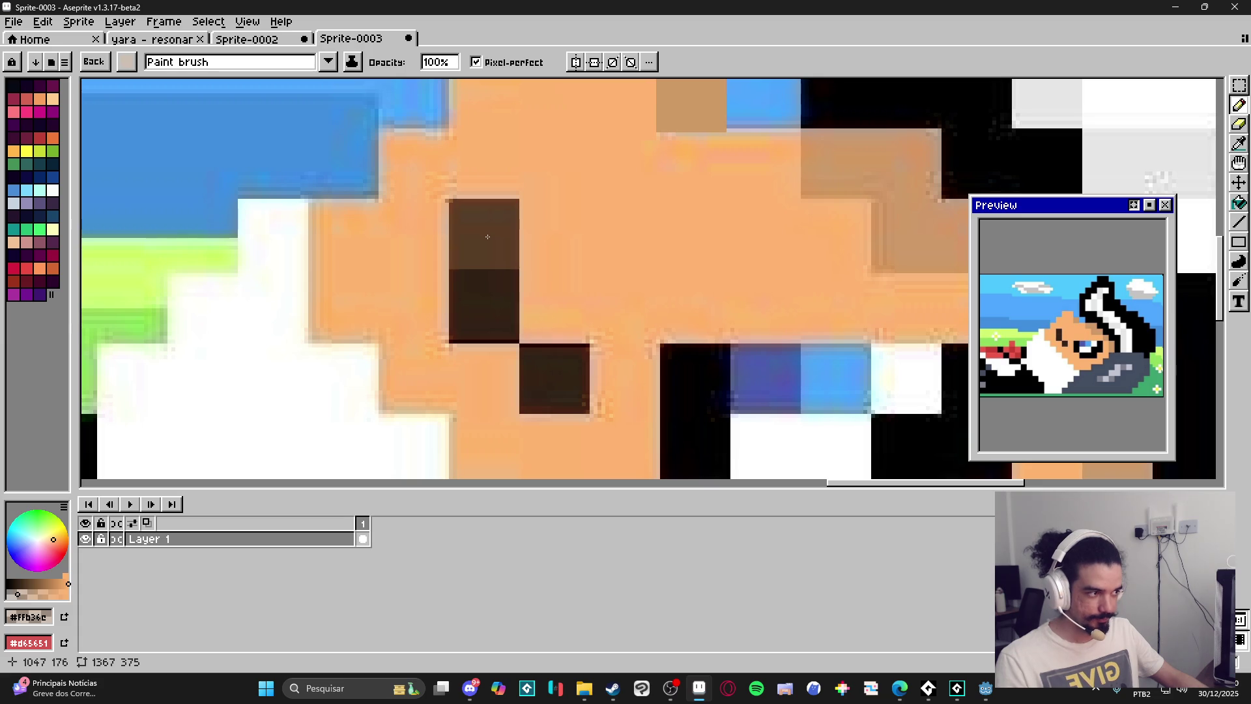
{"action": "left_click", "coordinate": [483, 300]}
{"action": "left_click", "coordinate": [556, 381]}
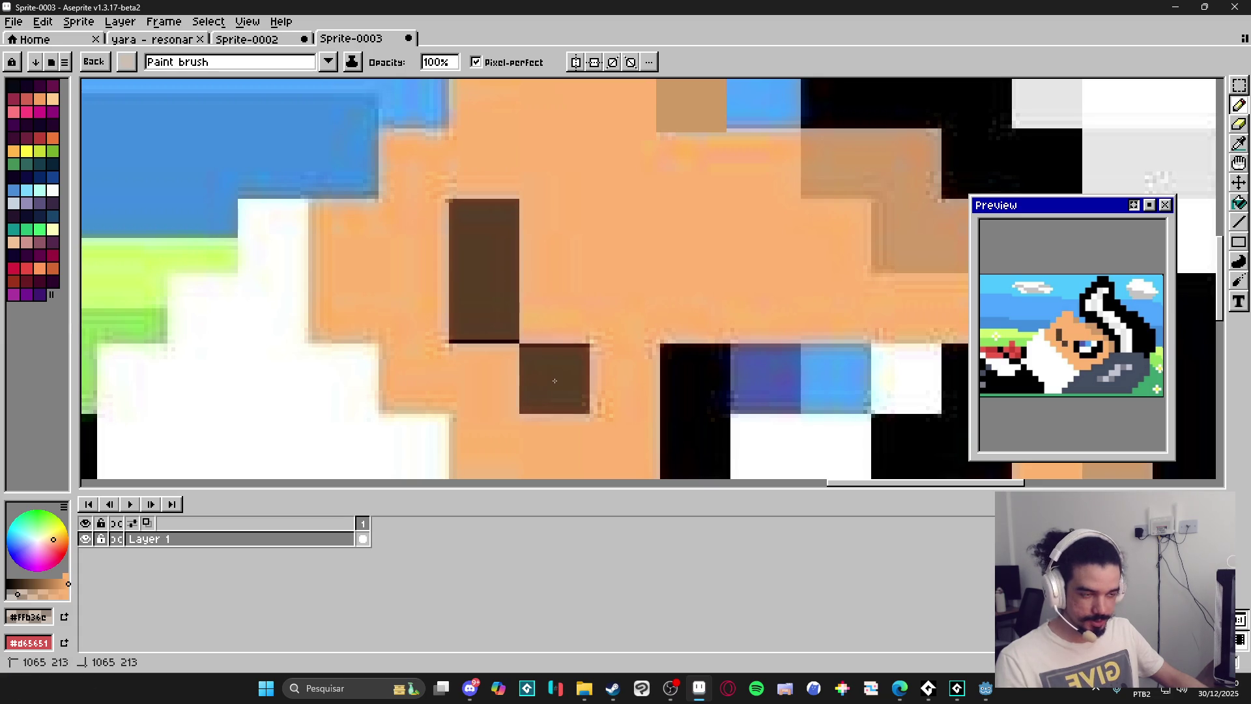
{"action": "left_click", "coordinate": [484, 234]}
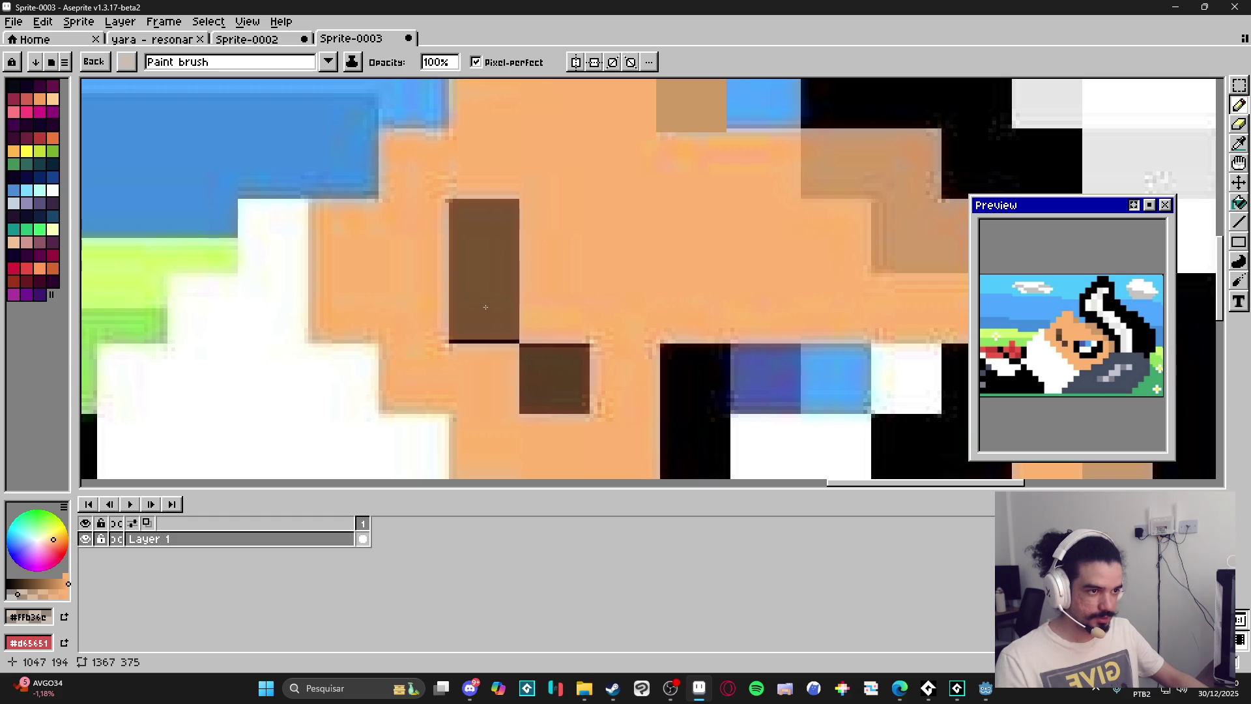
{"action": "left_click", "coordinate": [555, 378]}
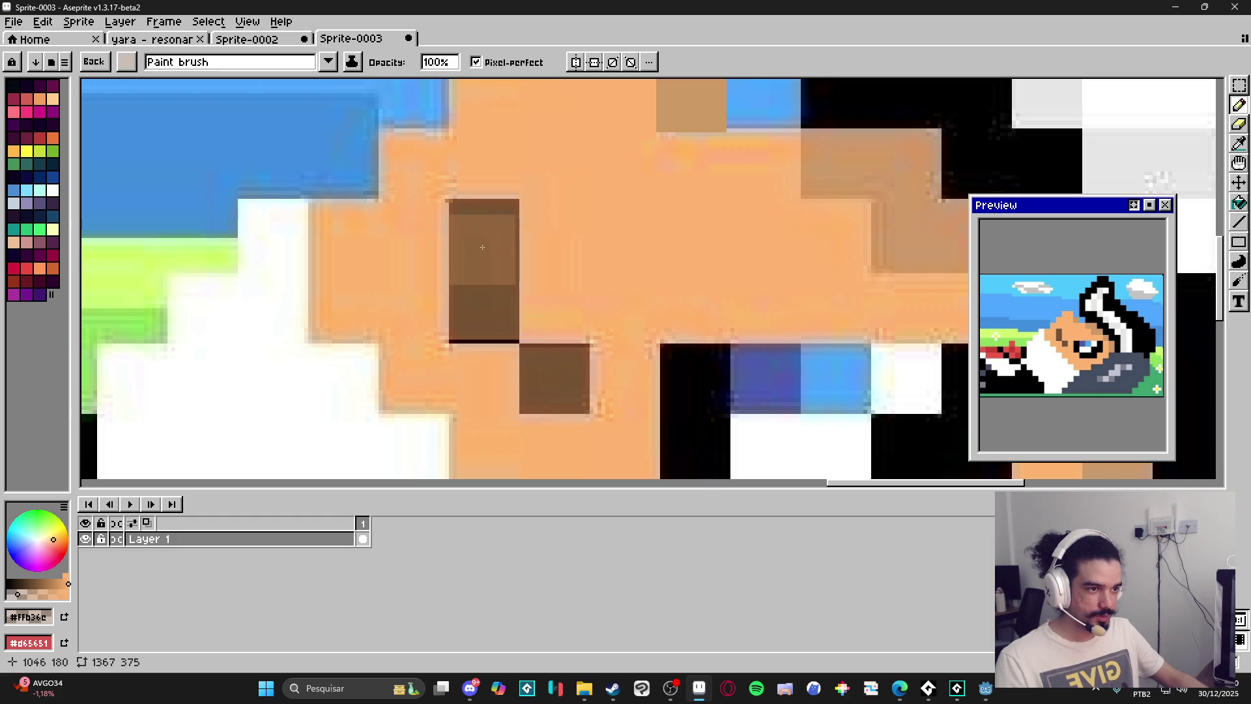
{"action": "left_click", "coordinate": [485, 303]}
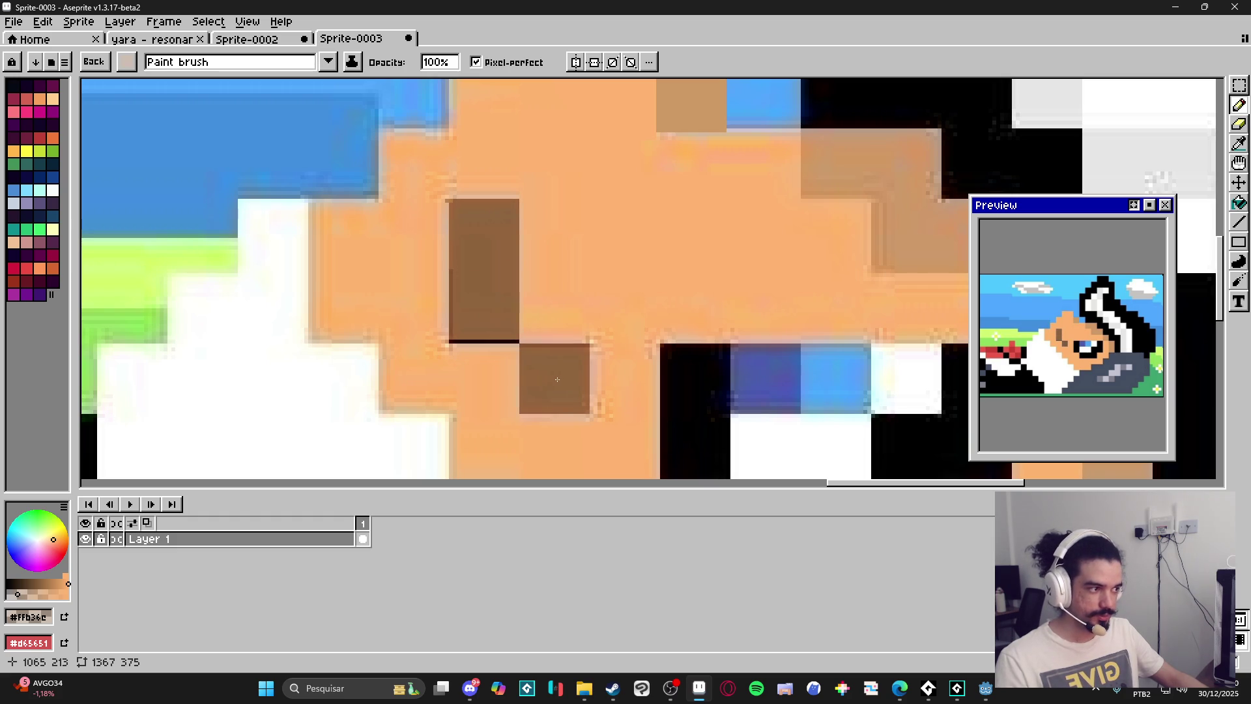
{"action": "scroll", "coordinate": [548, 382], "scroll_direction": "down", "scroll_amount": 3}
{"action": "scroll", "coordinate": [632, 398], "scroll_direction": "down", "scroll_amount": 2}
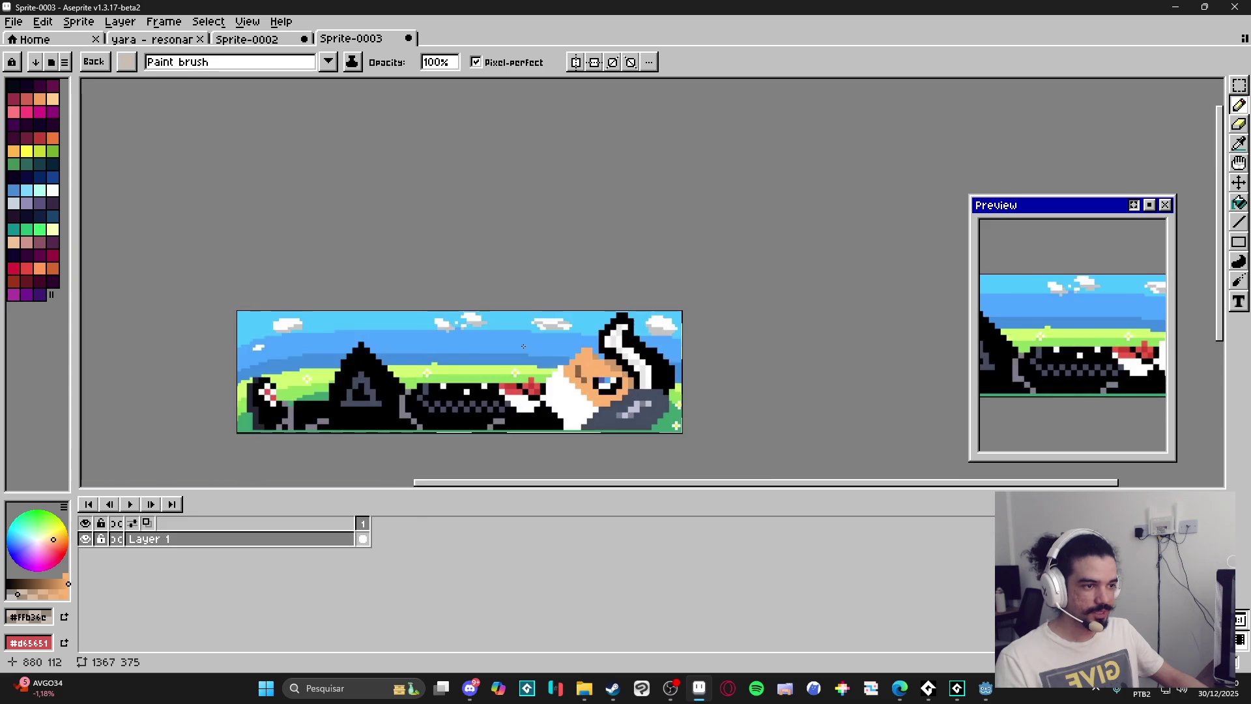
Eyedrop the face brown and repaint the black pixels left of, below and right of the eye.
{"action": "scroll", "coordinate": [659, 433], "scroll_direction": "up", "scroll_amount": 4}
{"action": "scroll", "coordinate": [529, 299], "scroll_direction": "down", "scroll_amount": 2}
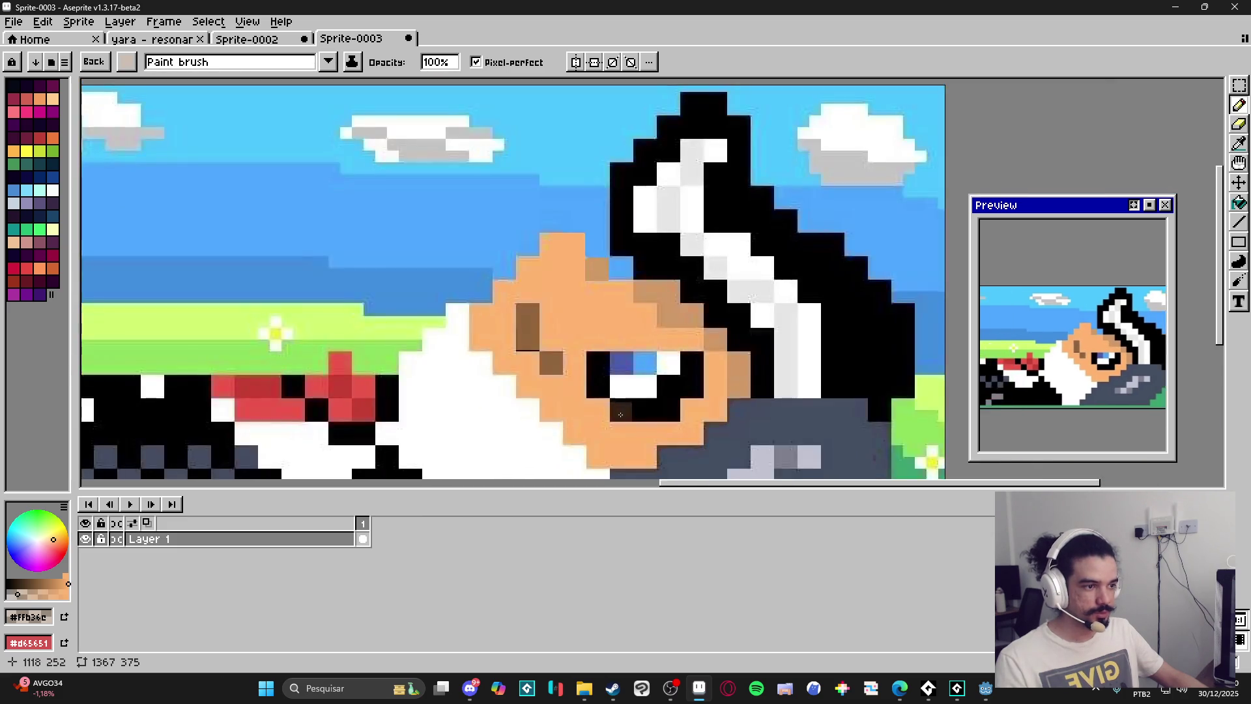
{"action": "scroll", "coordinate": [479, 287], "scroll_direction": "up", "scroll_amount": 2}
{"action": "left_click", "coordinate": [479, 287], "text": "alt"}
{"action": "scroll", "coordinate": [608, 335], "scroll_direction": "up", "scroll_amount": 1}
{"action": "left_click", "coordinate": [609, 335]}
{"action": "left_click", "coordinate": [609, 390]}
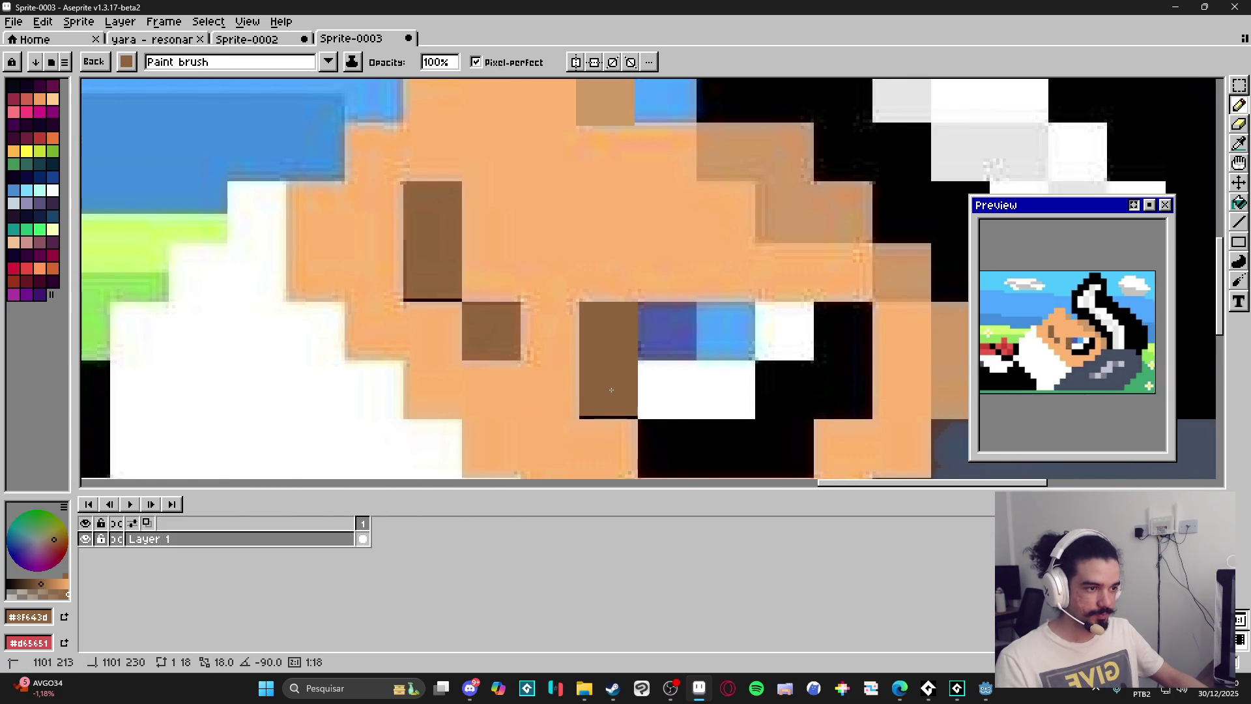
{"action": "scroll", "coordinate": [620, 393], "scroll_direction": "down", "scroll_amount": 1}
{"action": "scroll", "coordinate": [621, 393], "scroll_direction": "up", "scroll_amount": 1}
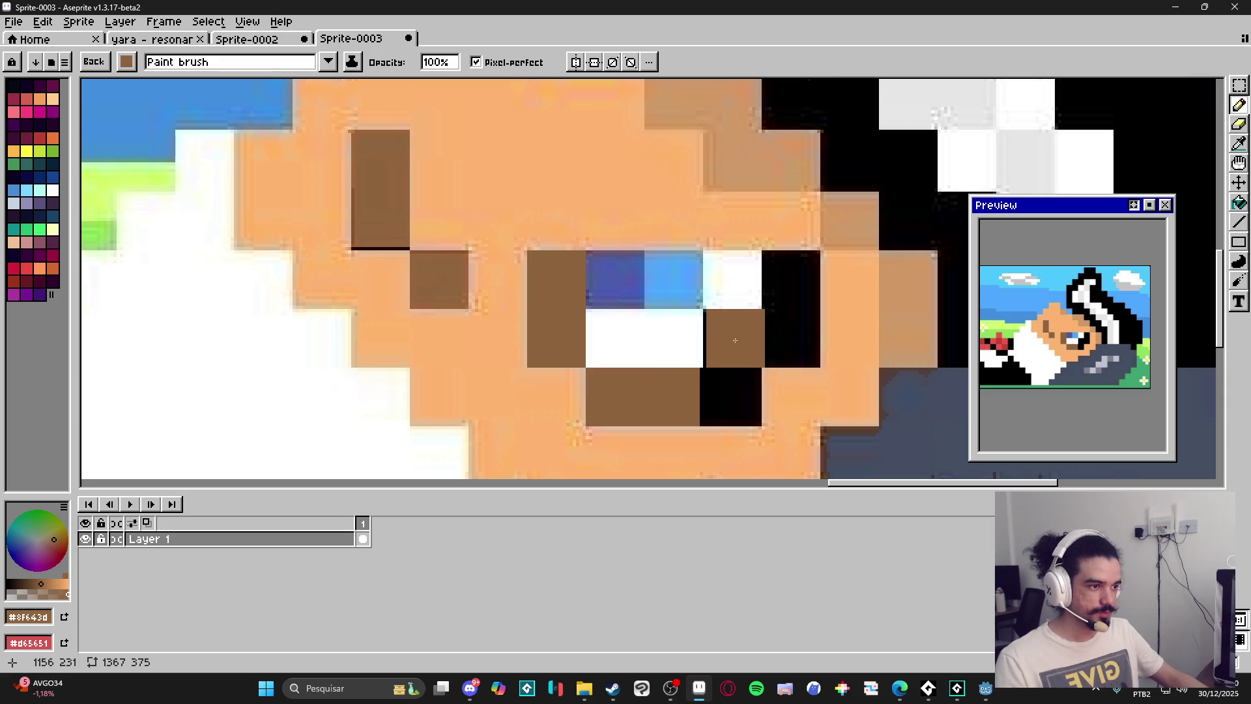
{"action": "scroll", "coordinate": [717, 355], "scroll_direction": "down", "scroll_amount": 5}
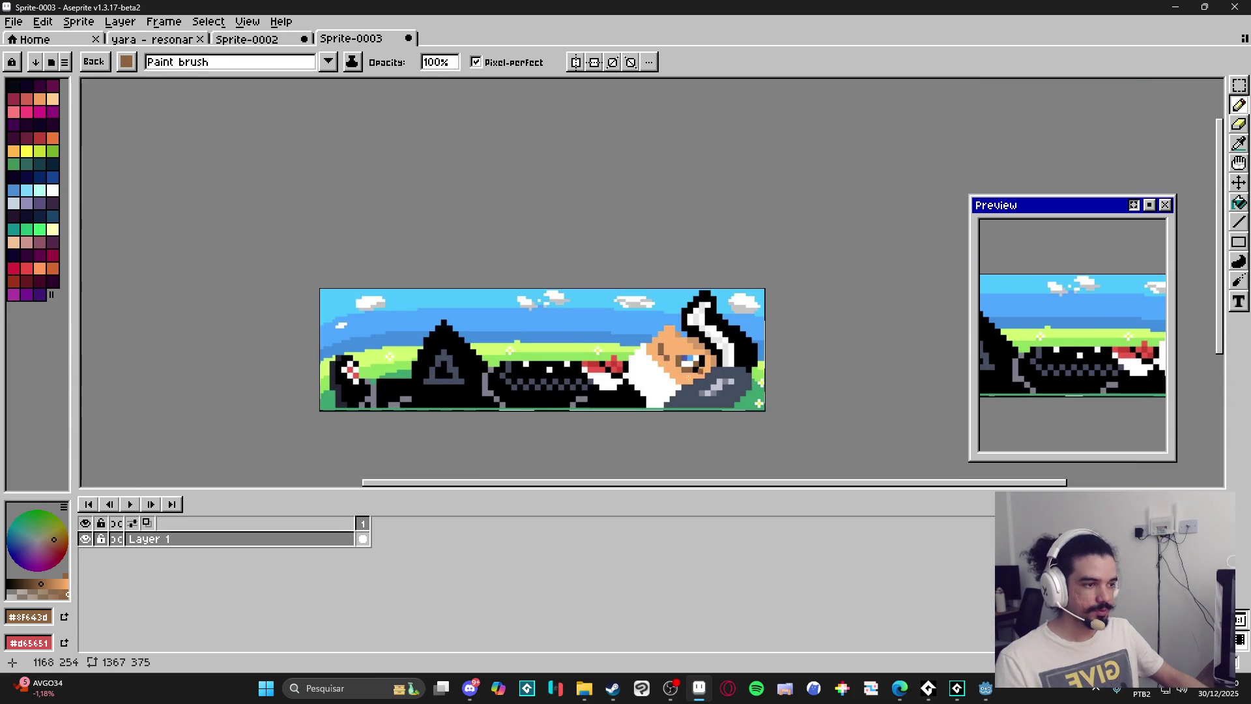
{"action": "left_click_drag", "start_coordinate": [589, 371], "coordinate": [602, 371]}
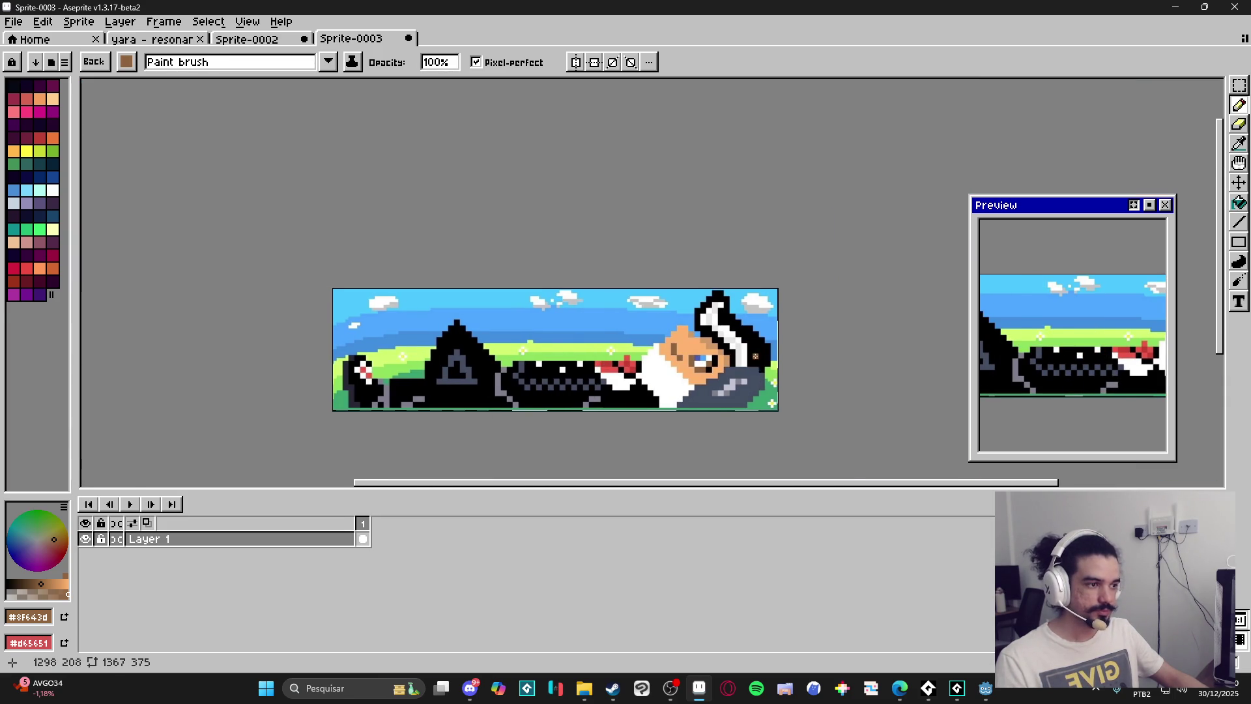
{"action": "scroll", "coordinate": [756, 360], "scroll_direction": "up", "scroll_amount": 5}
Sample white from the head stripe and widen the colour palette panel.
{"action": "left_click", "coordinate": [663, 299], "text": "alt"}
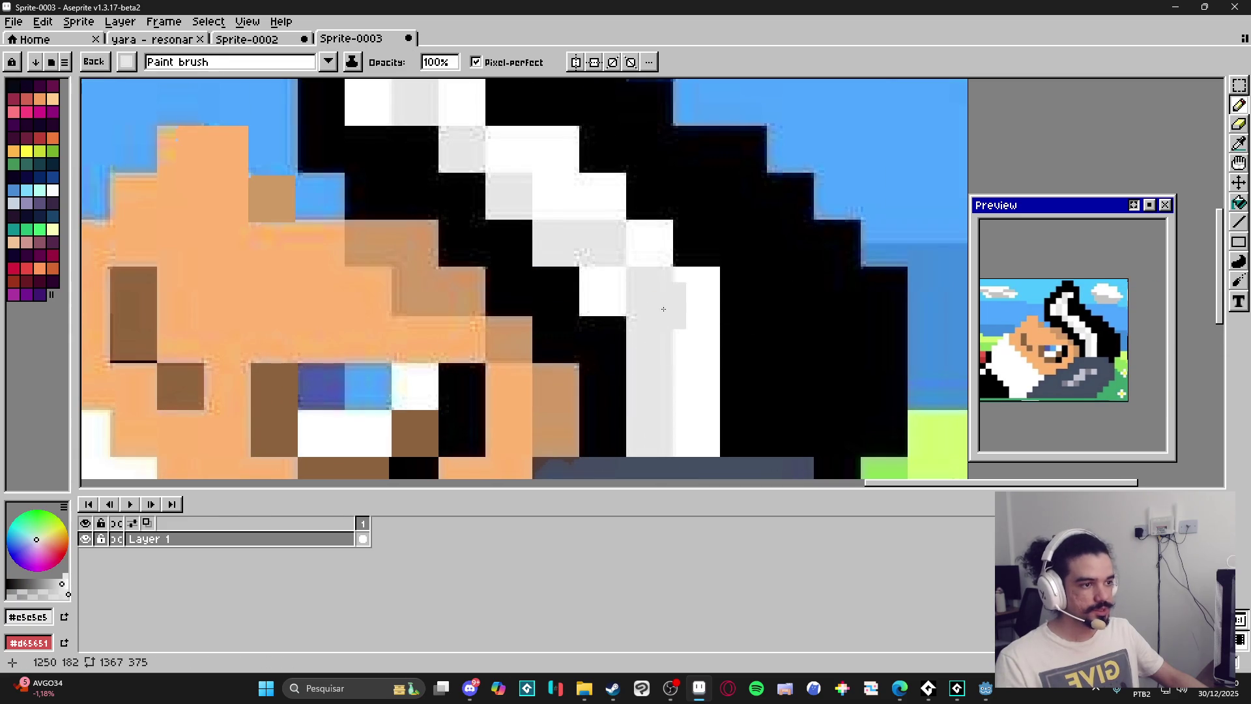
{"action": "scroll", "coordinate": [663, 300], "scroll_direction": "down", "scroll_amount": 1}
{"action": "scroll", "coordinate": [616, 300], "scroll_direction": "up", "scroll_amount": 1}
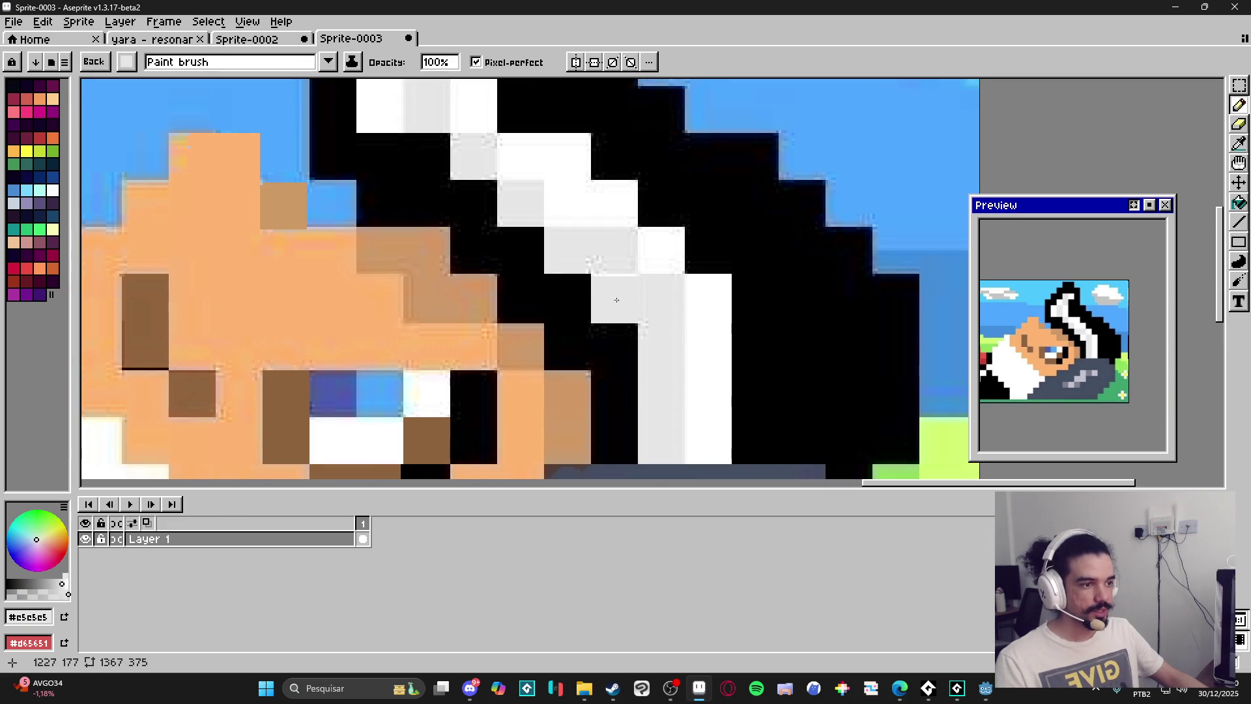
{"action": "key", "text": "ctrl+z"}
{"action": "scroll", "coordinate": [670, 321], "scroll_direction": "down", "scroll_amount": 1}
{"action": "scroll", "coordinate": [665, 318], "scroll_direction": "up", "scroll_amount": 1}
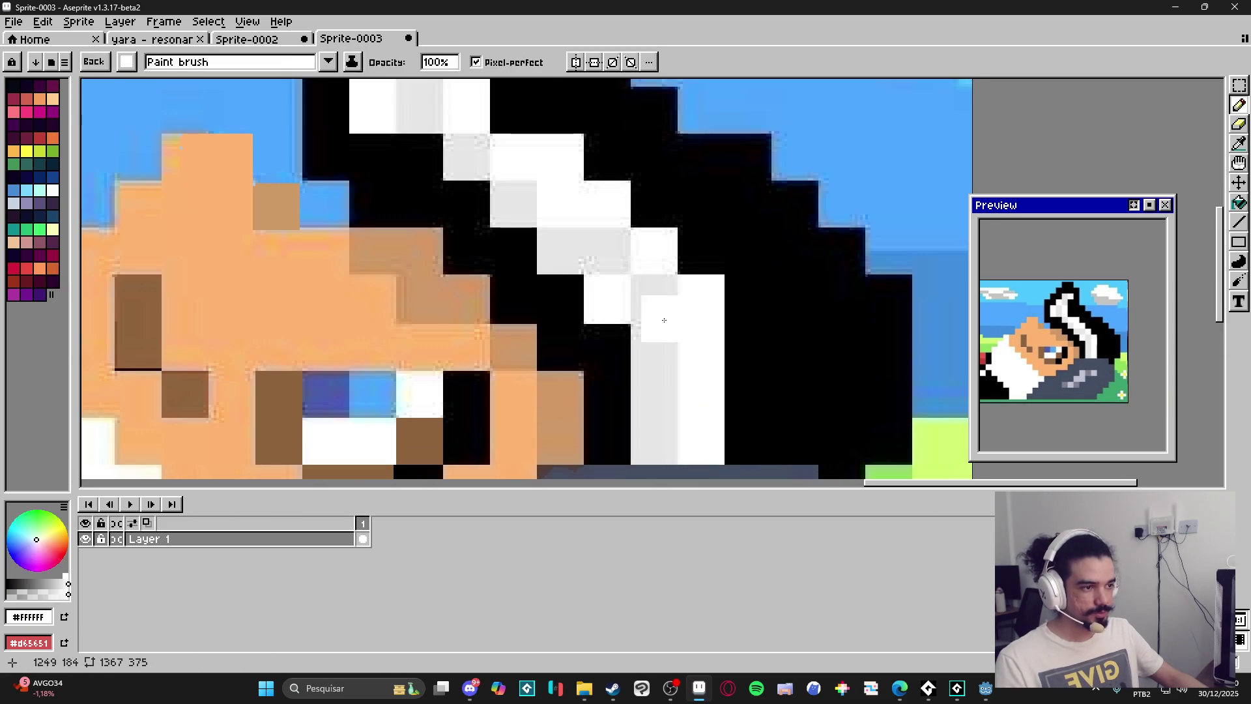
{"action": "left_click", "coordinate": [685, 317], "text": "alt"}
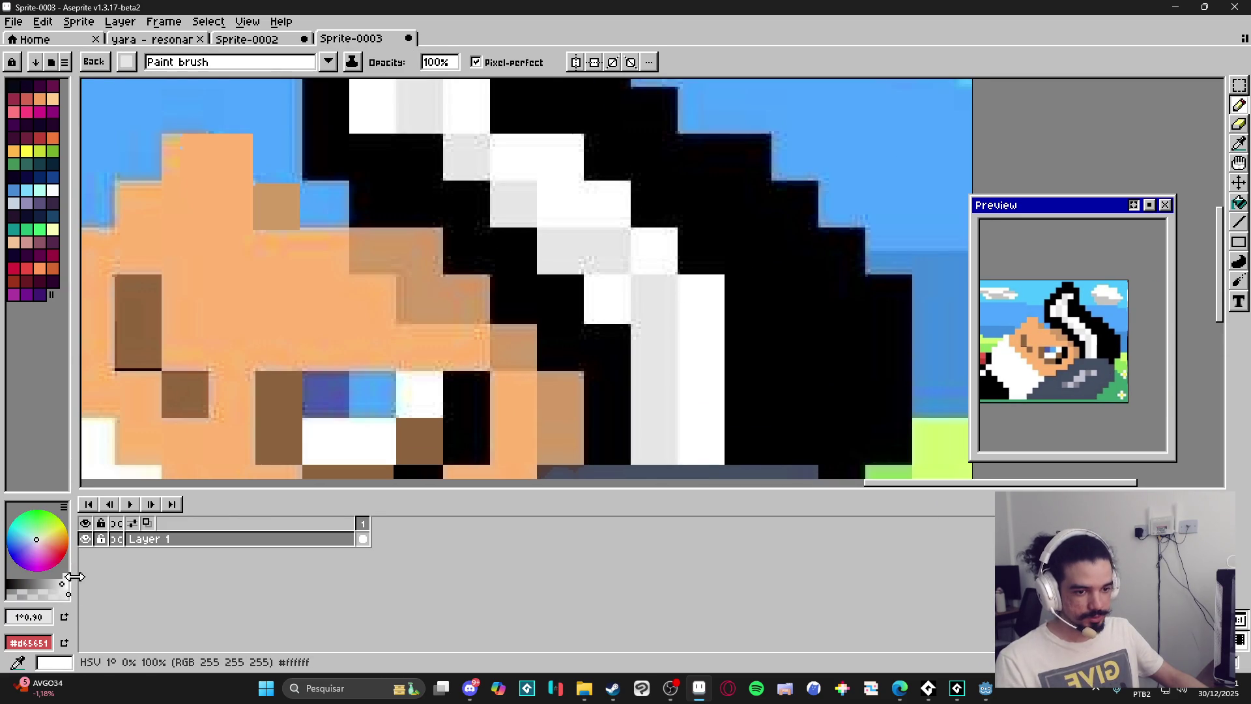
{"action": "left_click_drag", "start_coordinate": [75, 572], "coordinate": [200, 572]}
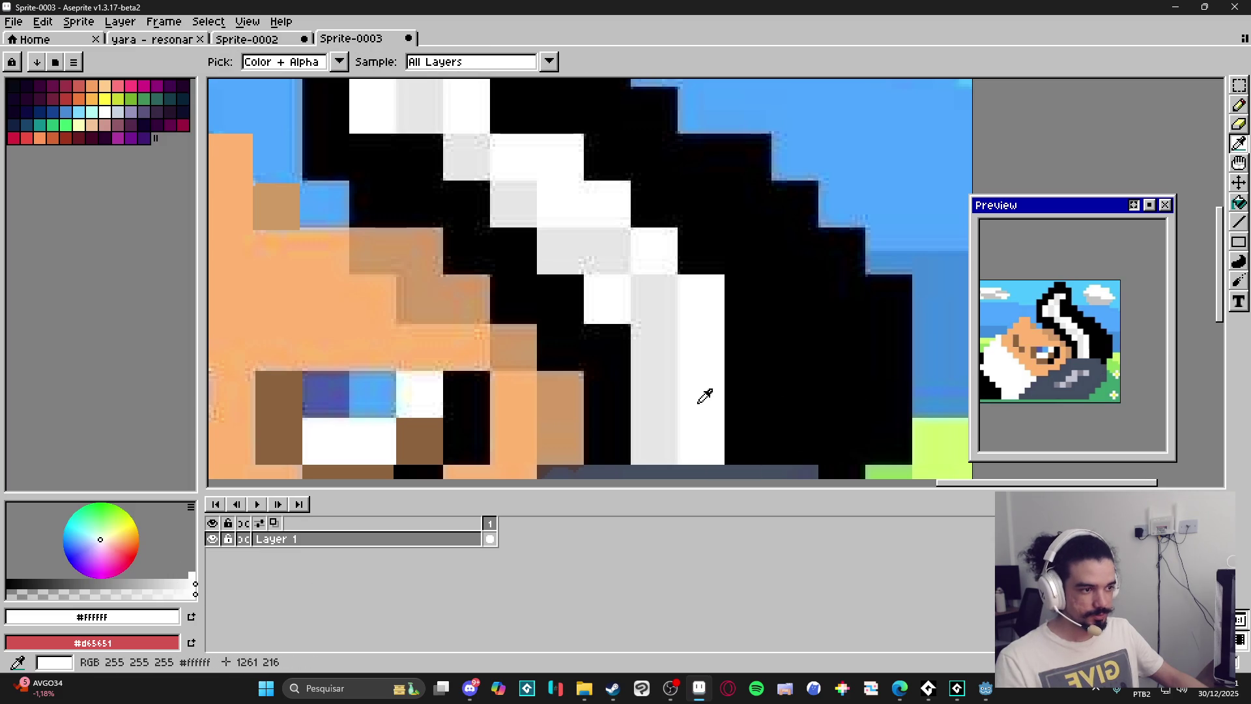
Sample light grey #e6e6e6 and add a light-grey pixel beside the top of the head.
{"action": "left_click", "coordinate": [663, 404], "text": "alt"}
{"action": "left_click", "coordinate": [665, 406], "text": "alt"}
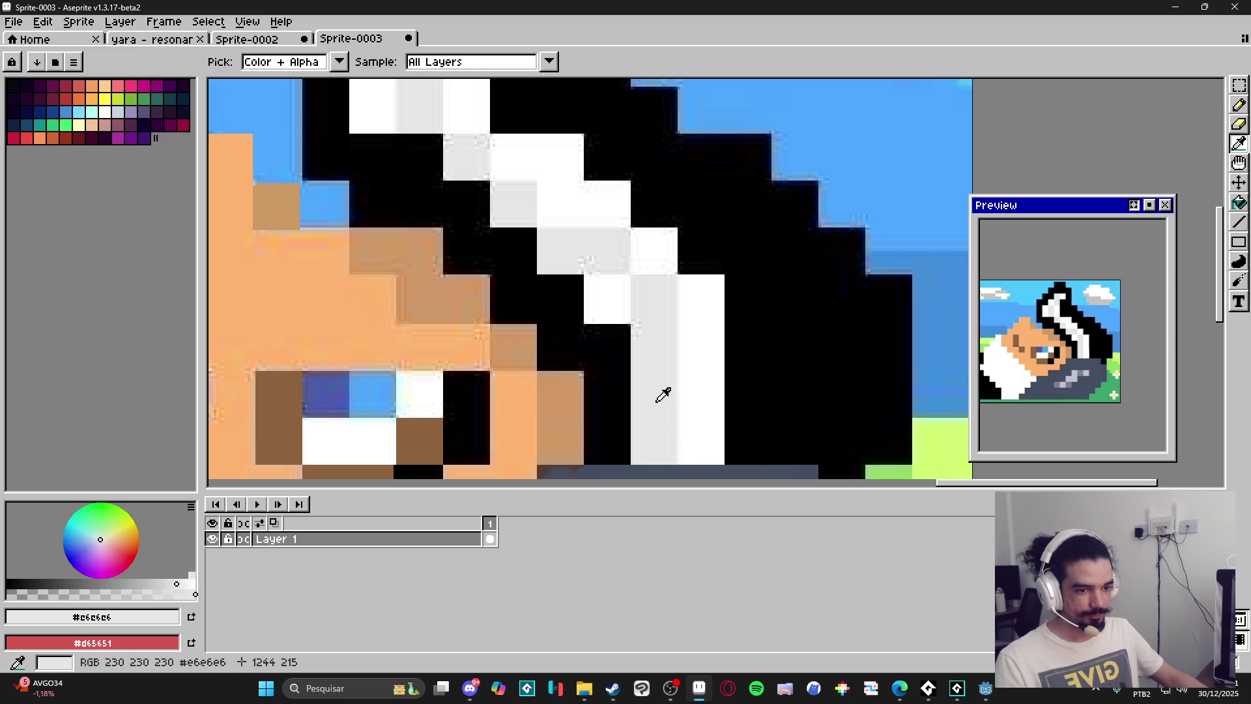
{"action": "scroll", "coordinate": [668, 392], "scroll_direction": "down", "scroll_amount": 3}
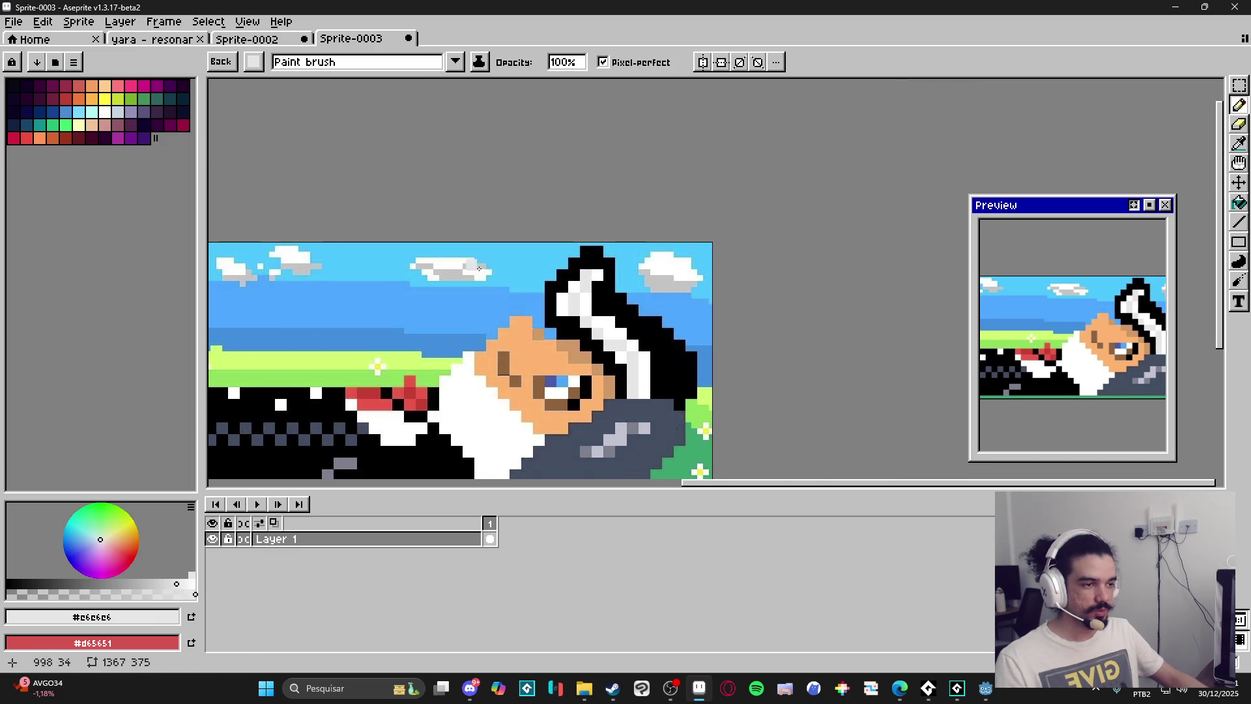
{"action": "left_click", "coordinate": [507, 319]}
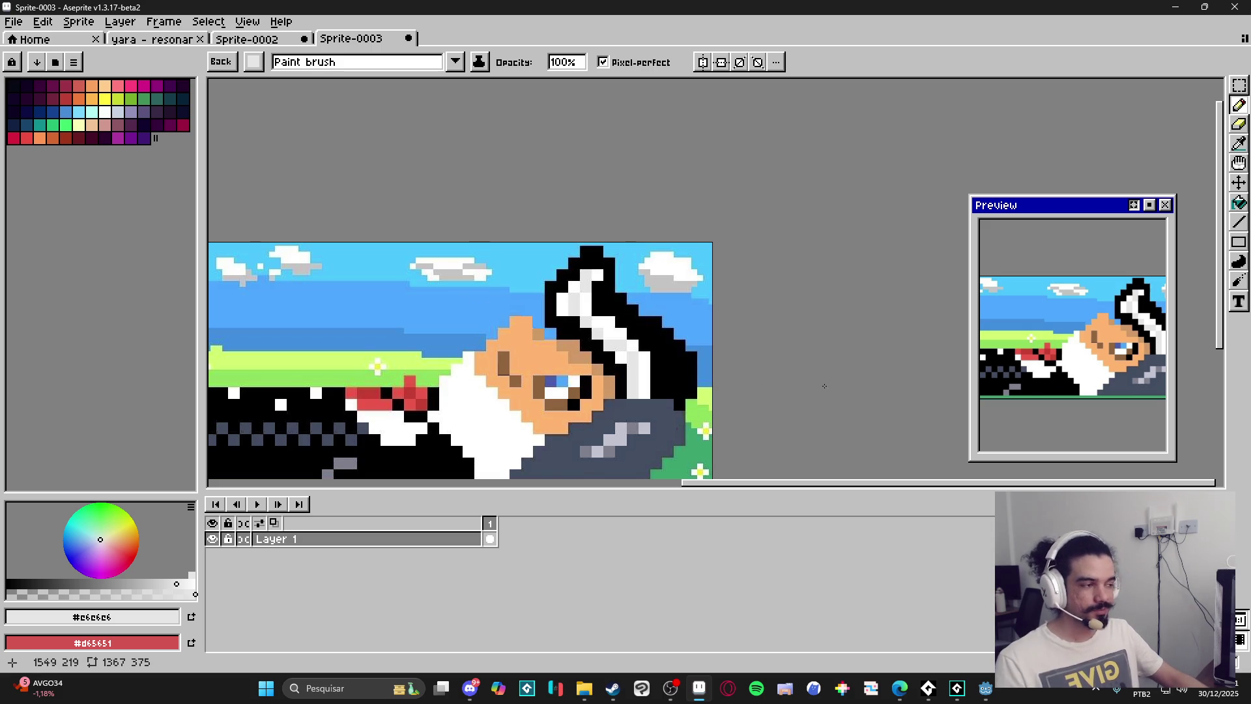
{"action": "scroll", "coordinate": [606, 366], "scroll_direction": "up", "scroll_amount": 4}
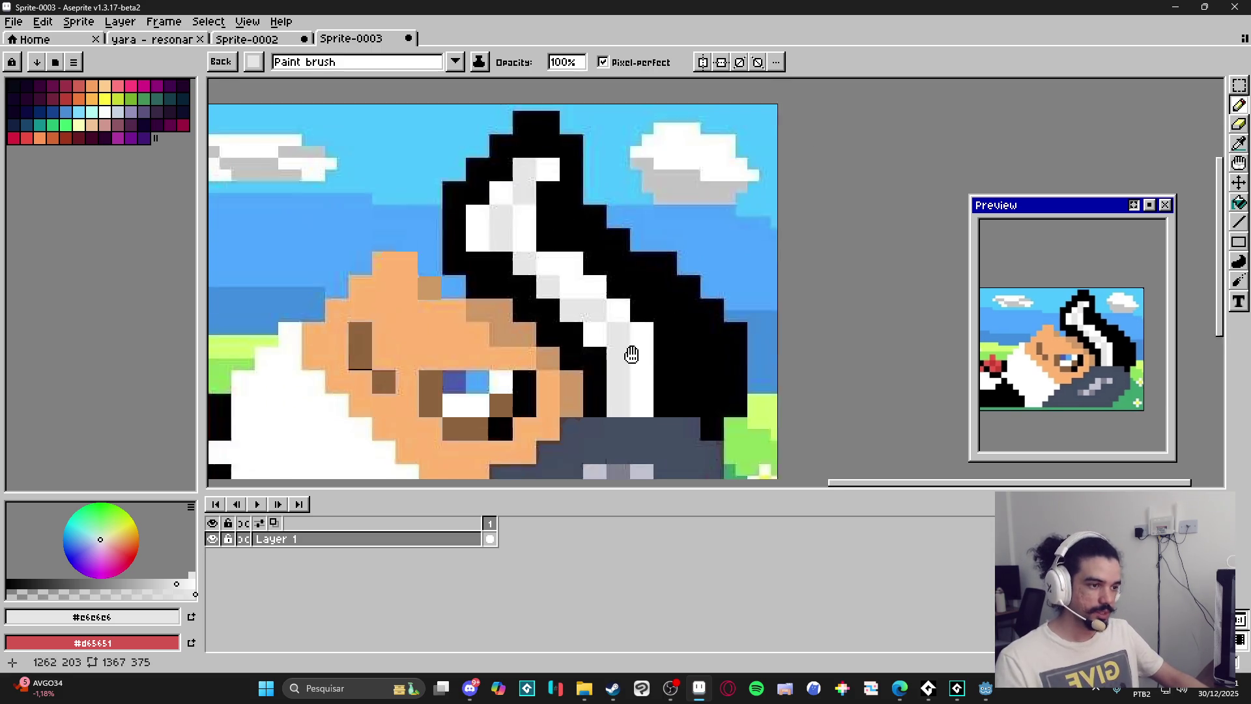
{"action": "left_click", "coordinate": [605, 297], "text": "alt"}
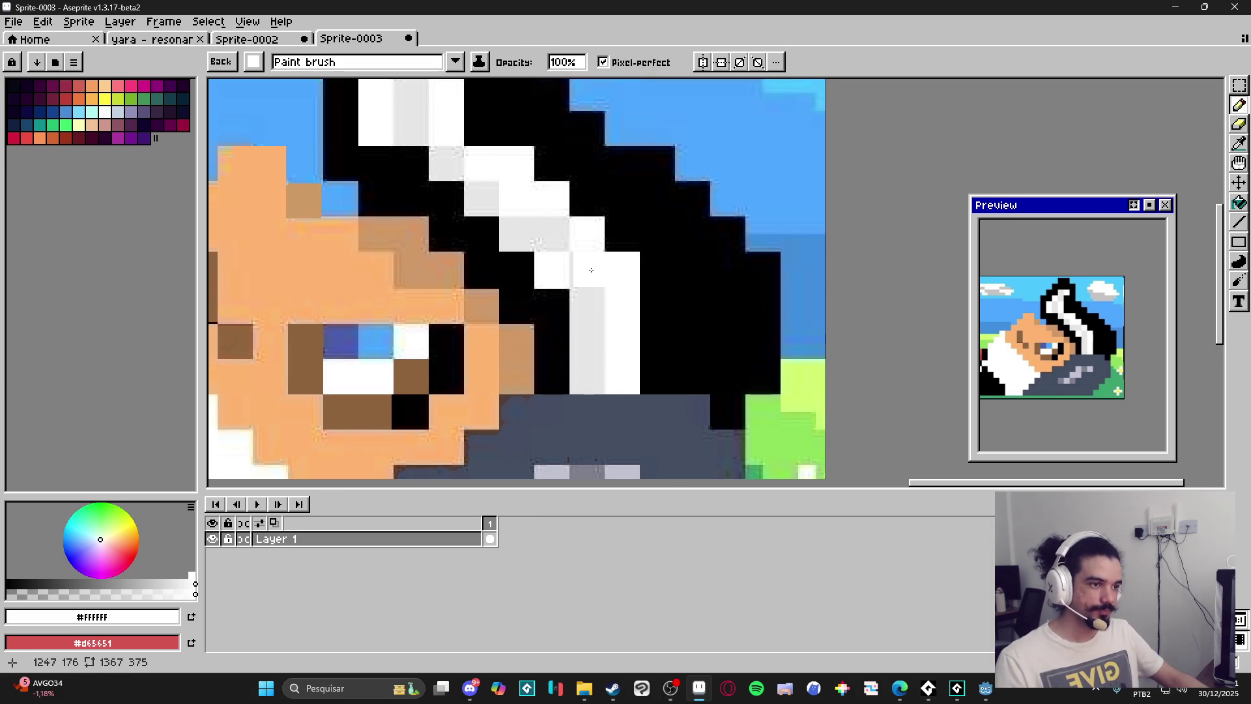
{"action": "left_click", "coordinate": [595, 276], "text": "alt"}
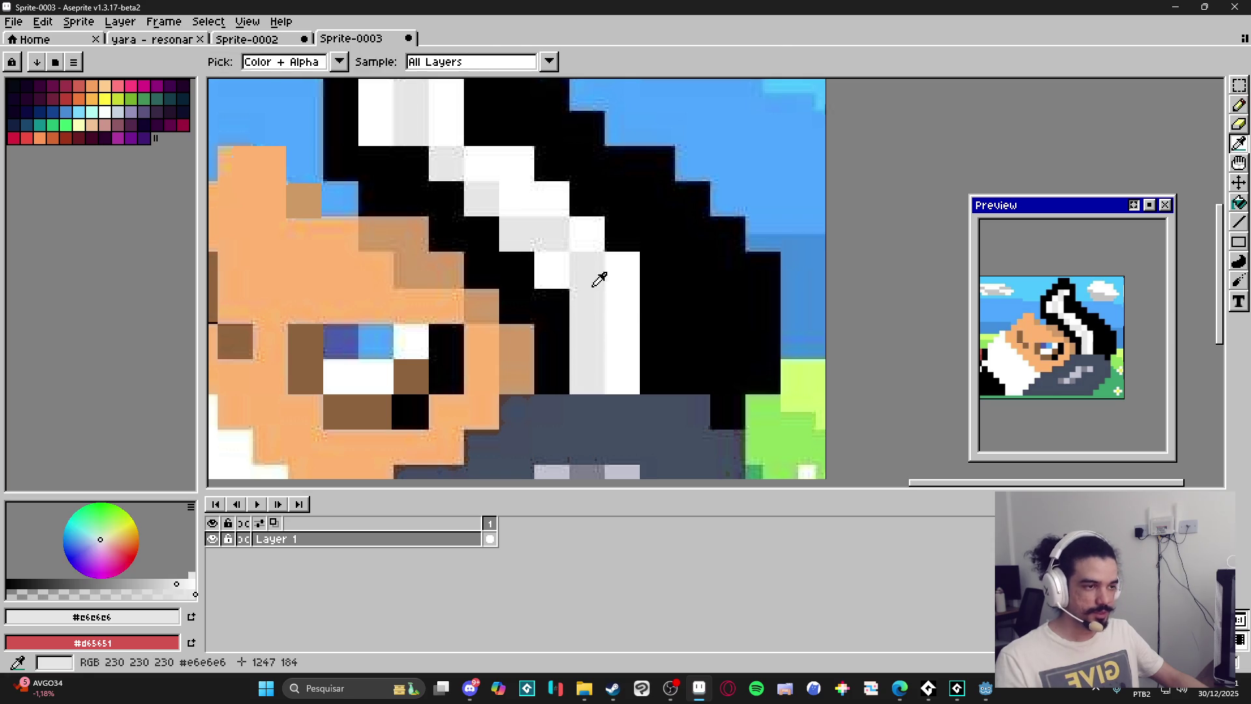
{"action": "scroll", "coordinate": [608, 298], "scroll_direction": "down", "scroll_amount": 3}
{"action": "scroll", "coordinate": [626, 300], "scroll_direction": "up", "scroll_amount": 4}
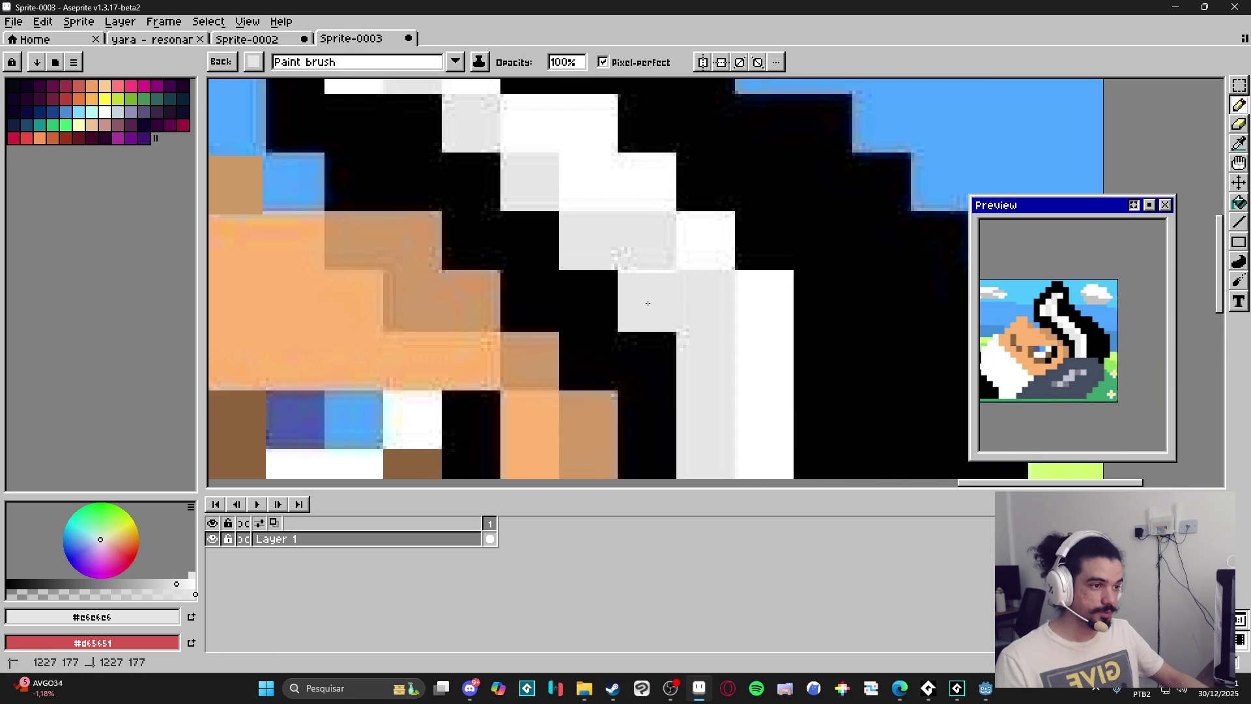
{"action": "scroll", "coordinate": [650, 294], "scroll_direction": "down", "scroll_amount": 5}
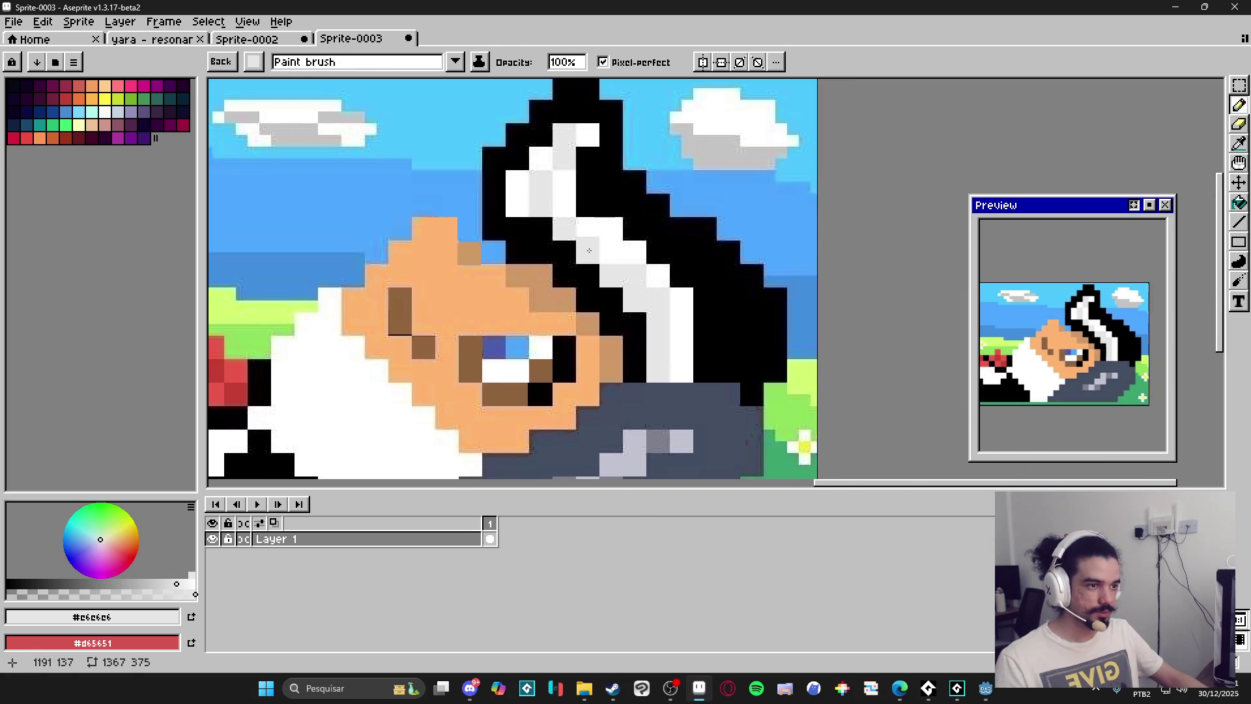
Flood-fill the light-grey stripe column and head cells with white.
{"action": "key", "text": "v"}
{"action": "scroll", "coordinate": [714, 376], "scroll_direction": "up", "scroll_amount": 5}
{"action": "key", "text": "g"}
{"action": "left_click", "coordinate": [693, 330], "text": "alt"}
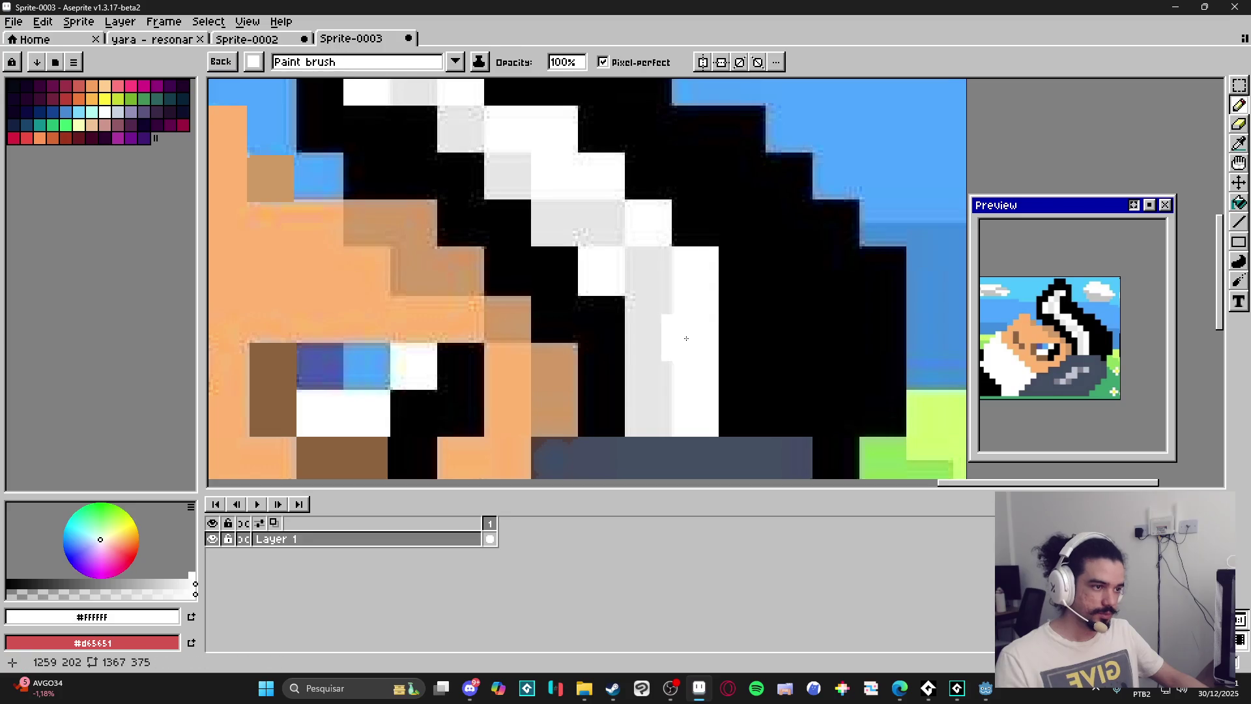
{"action": "left_click", "coordinate": [649, 331]}
{"action": "left_click", "coordinate": [586, 221]}
{"action": "left_click", "coordinate": [508, 176]}
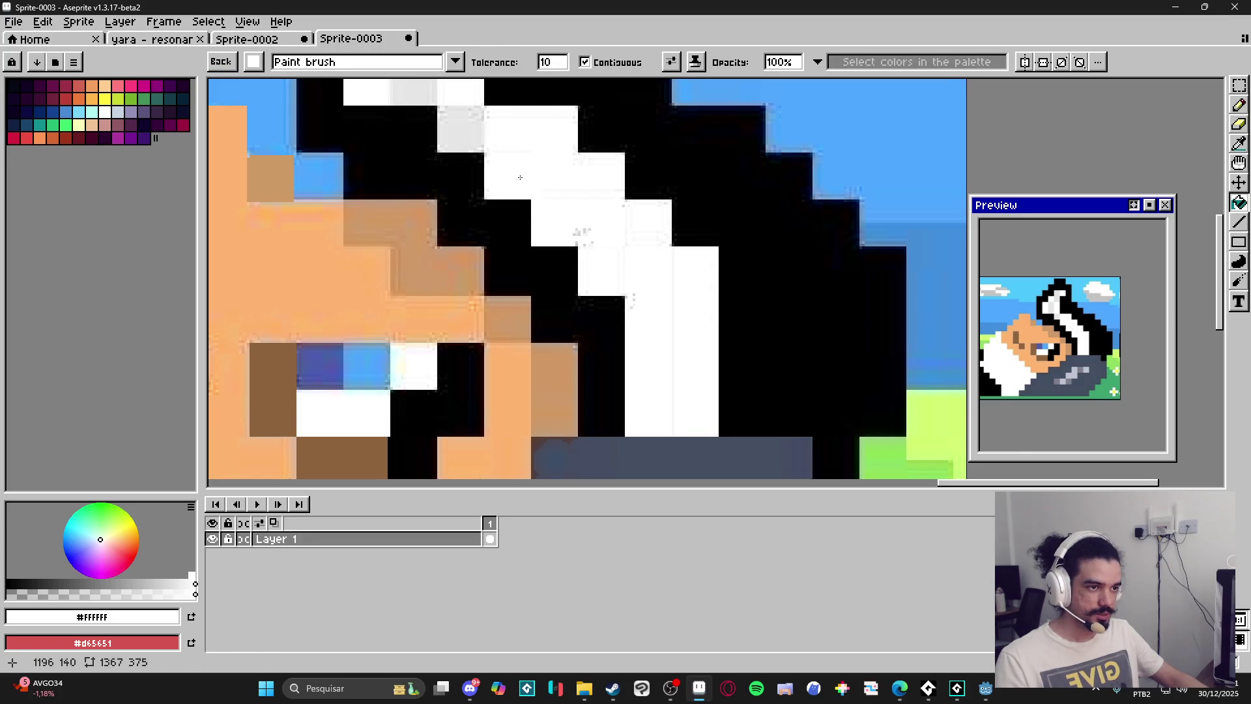
{"action": "scroll", "coordinate": [610, 297], "scroll_direction": "down", "scroll_amount": 1}
{"action": "scroll", "coordinate": [511, 175], "scroll_direction": "up", "scroll_amount": 1}
{"action": "left_click", "coordinate": [557, 107]}
{"action": "scroll", "coordinate": [652, 362], "scroll_direction": "down", "scroll_amount": 5}
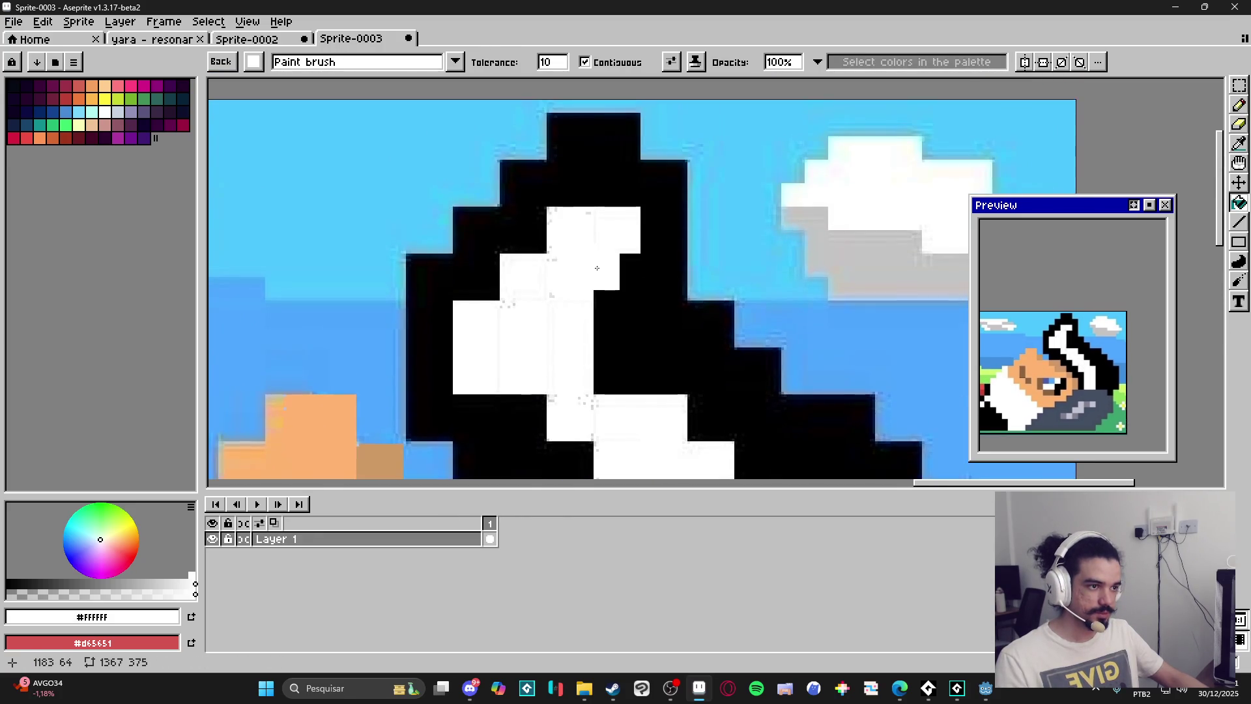
{"action": "scroll", "coordinate": [652, 362], "scroll_direction": "down", "scroll_amount": 1}
{"action": "scroll", "coordinate": [651, 355], "scroll_direction": "up", "scroll_amount": 8}
Return to the Pencil and eyedrop the brown from the eye.
{"action": "key", "text": "b"}
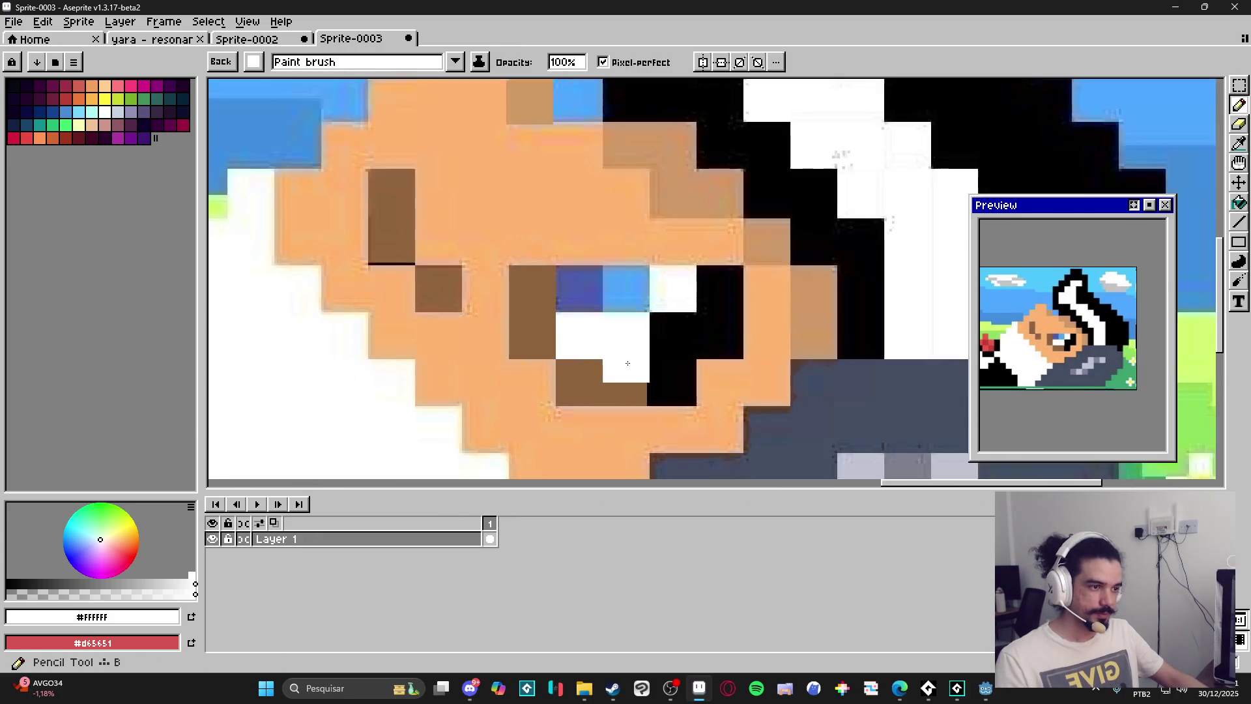
{"action": "left_click", "coordinate": [665, 345], "text": "alt"}
{"action": "scroll", "coordinate": [658, 364], "scroll_direction": "down", "scroll_amount": 5}
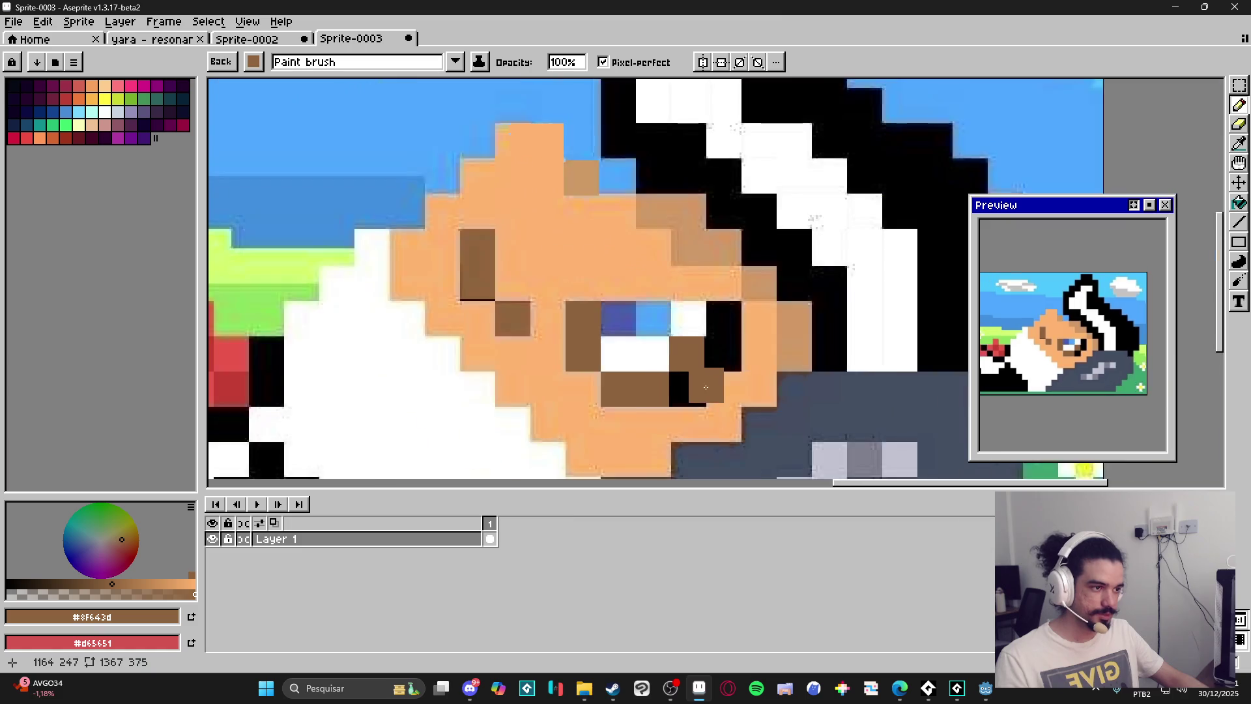
{"action": "scroll", "coordinate": [653, 379], "scroll_direction": "down", "scroll_amount": 1}
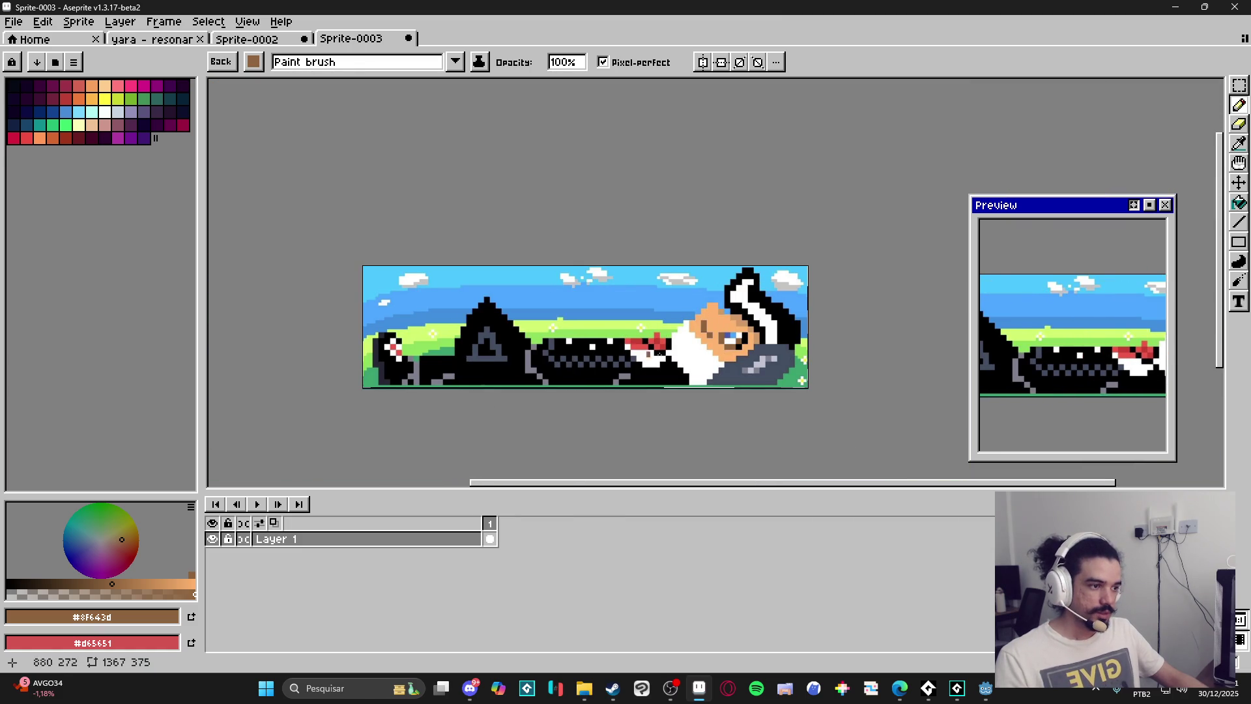
{"action": "scroll", "coordinate": [586, 322], "scroll_direction": "left", "scroll_amount": 2}
{"action": "scroll", "coordinate": [587, 321], "scroll_direction": "right", "scroll_amount": 2}
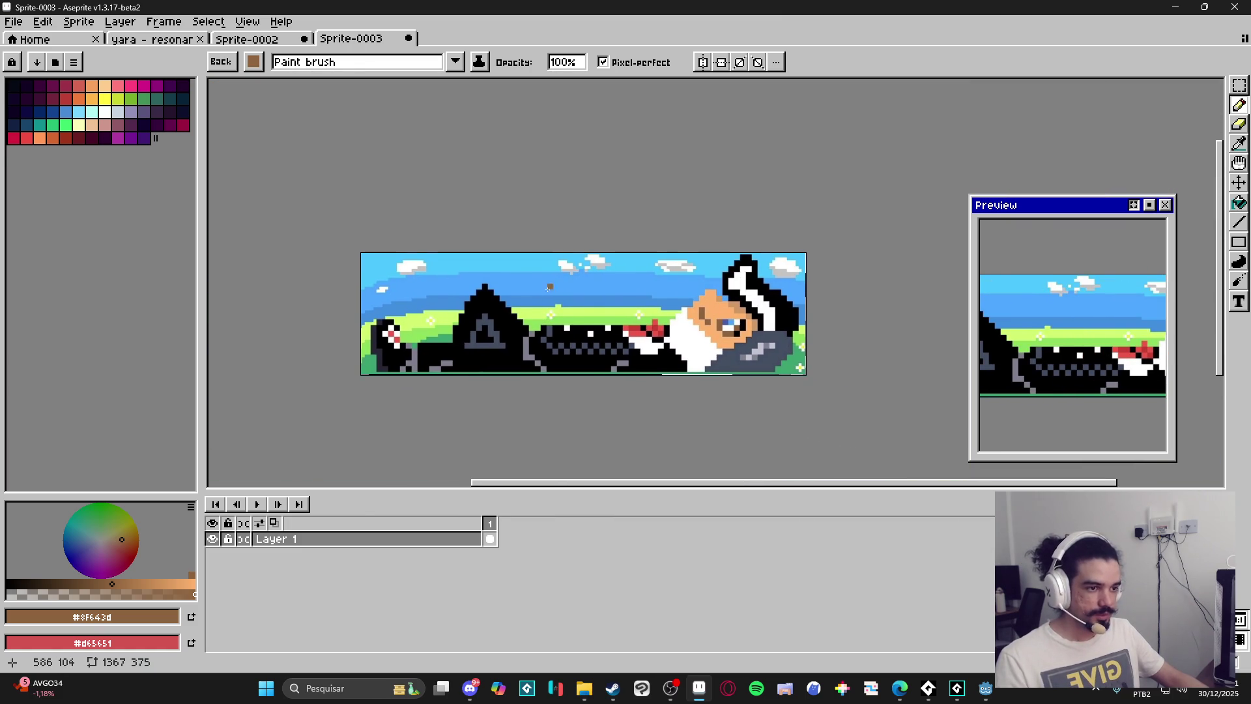
{"action": "scroll", "coordinate": [322, 294], "scroll_direction": "down", "scroll_amount": 2}
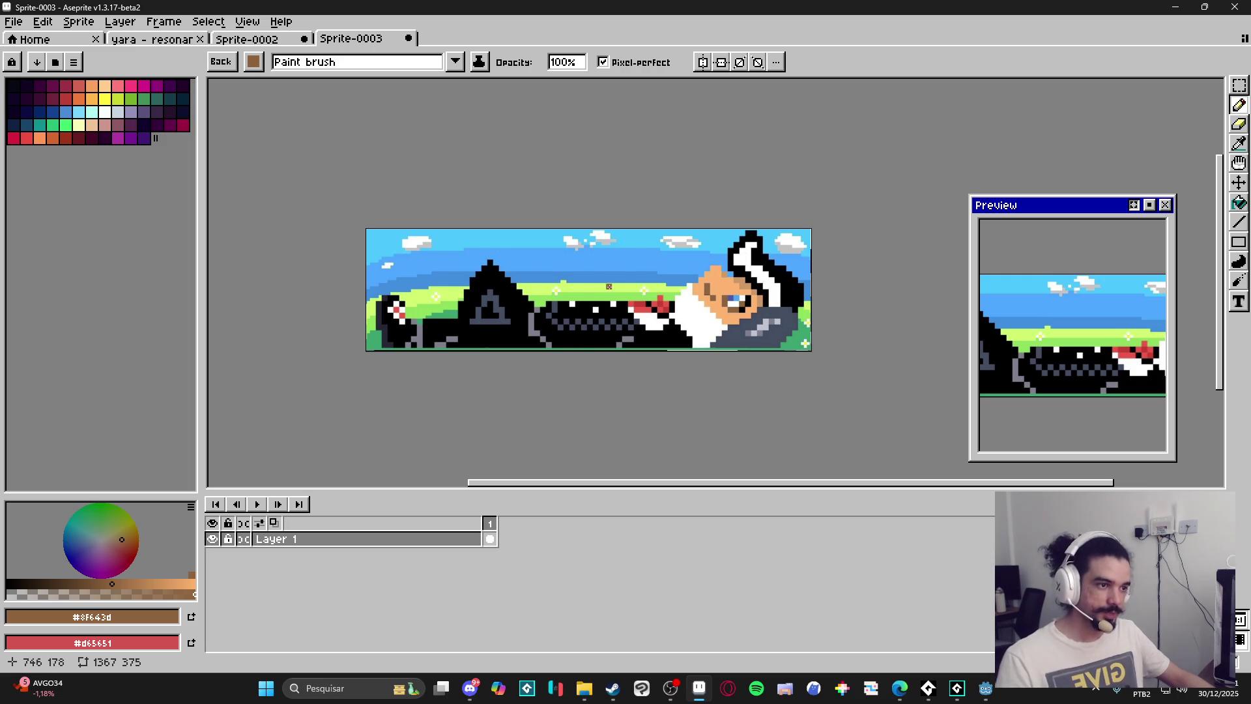
{"action": "scroll", "coordinate": [601, 262], "scroll_direction": "up", "scroll_amount": 6}
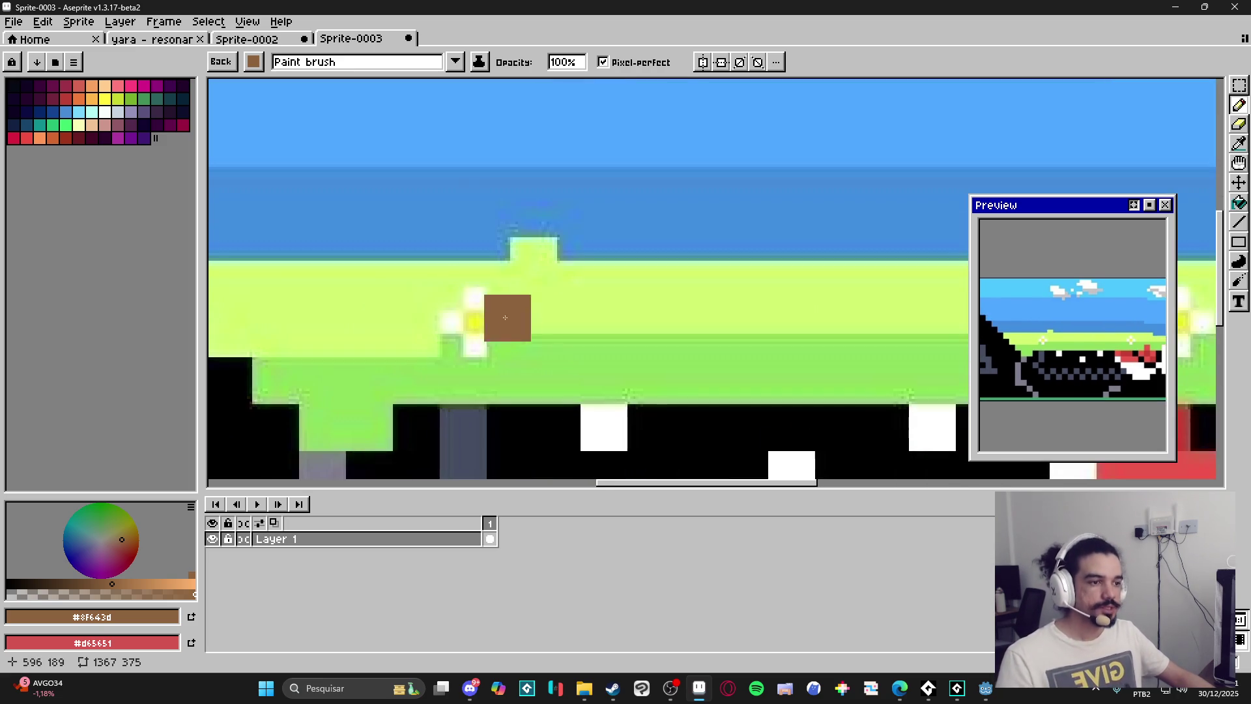
{"action": "left_click", "coordinate": [498, 324], "text": "alt"}
{"action": "scroll", "coordinate": [587, 335], "scroll_direction": "down", "scroll_amount": 5}
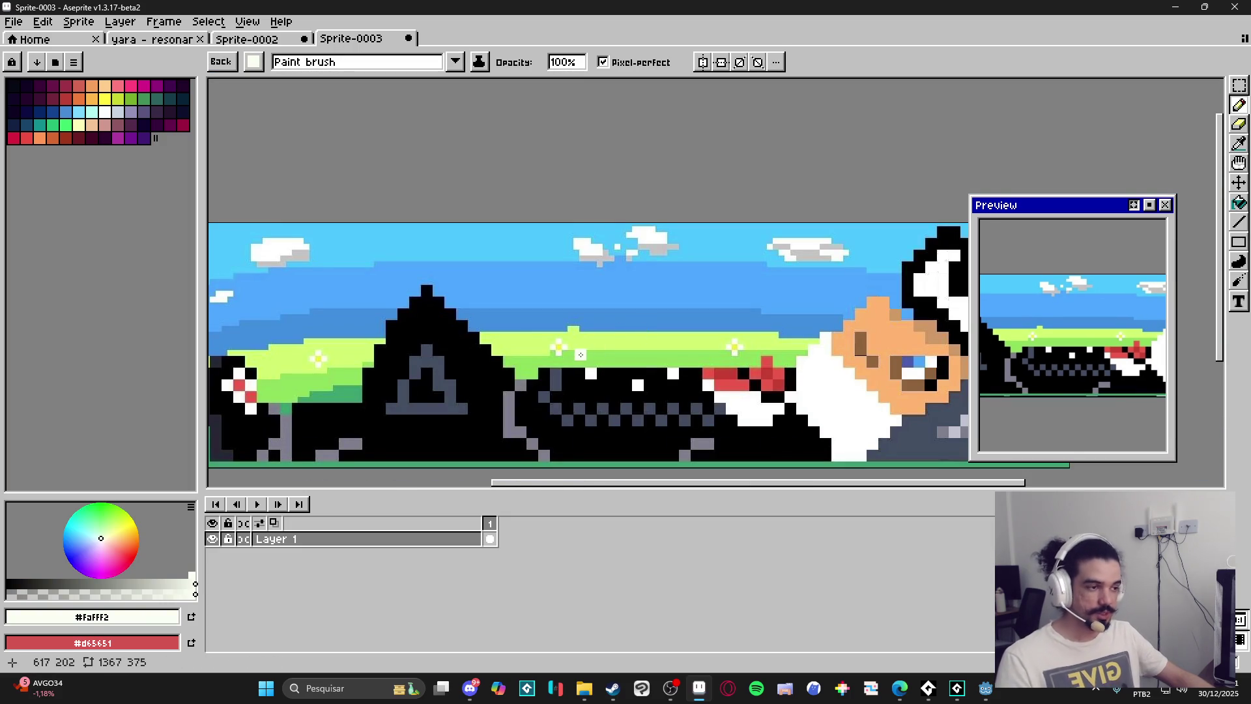
{"action": "scroll", "coordinate": [570, 359], "scroll_direction": "down", "scroll_amount": 3}
{"action": "scroll", "coordinate": [612, 371], "scroll_direction": "up", "scroll_amount": 3}
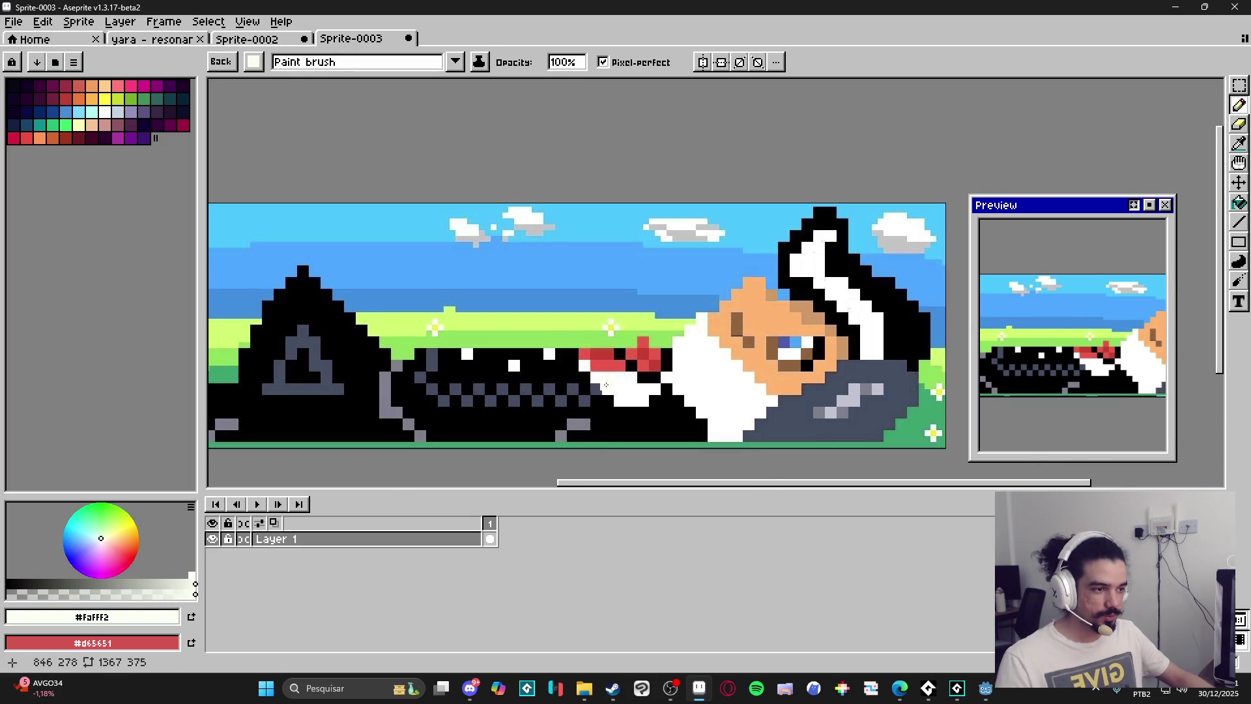
{"action": "key", "text": "v"}
{"action": "scroll", "coordinate": [660, 366], "scroll_direction": "down", "scroll_amount": 2}
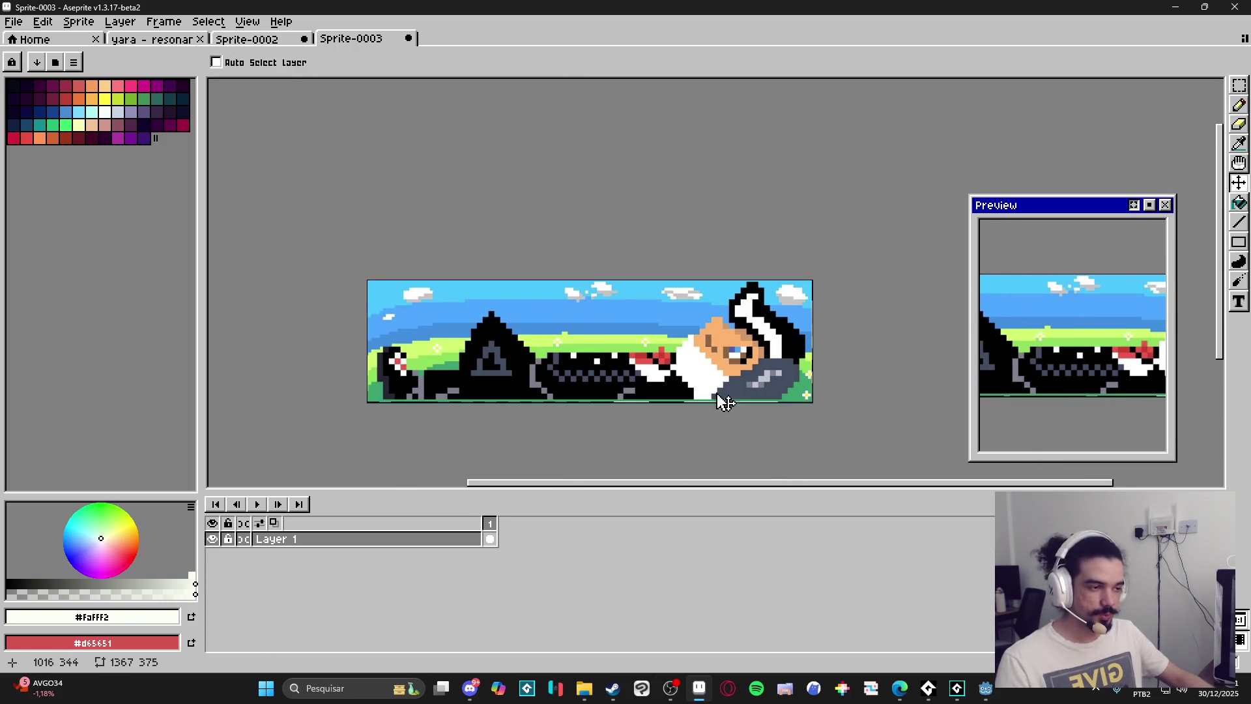
{"action": "scroll", "coordinate": [592, 335], "scroll_direction": "up", "scroll_amount": 1}
{"action": "key", "text": "b"}
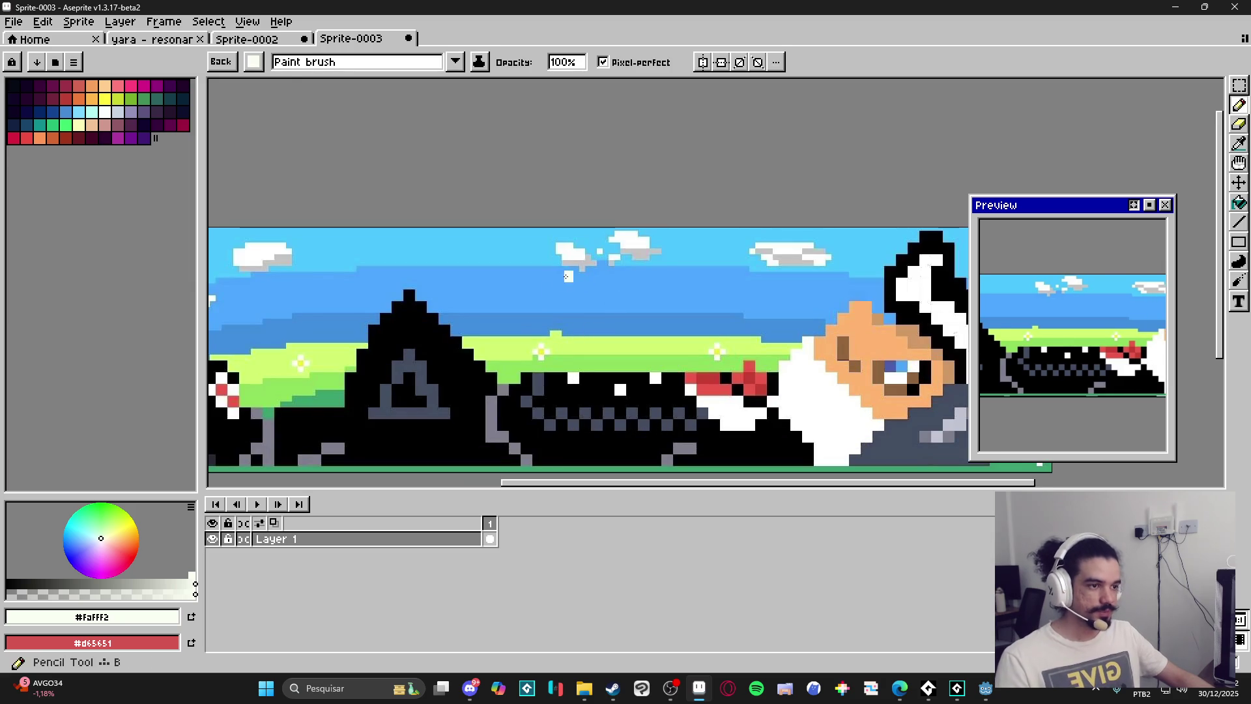
{"action": "scroll", "coordinate": [561, 319], "scroll_direction": "up", "scroll_amount": 1}
{"action": "scroll", "coordinate": [598, 328], "scroll_direction": "down", "scroll_amount": 1}
{"action": "scroll", "coordinate": [598, 327], "scroll_direction": "up", "scroll_amount": 1}
{"action": "scroll", "coordinate": [540, 323], "scroll_direction": "down", "scroll_amount": 3}
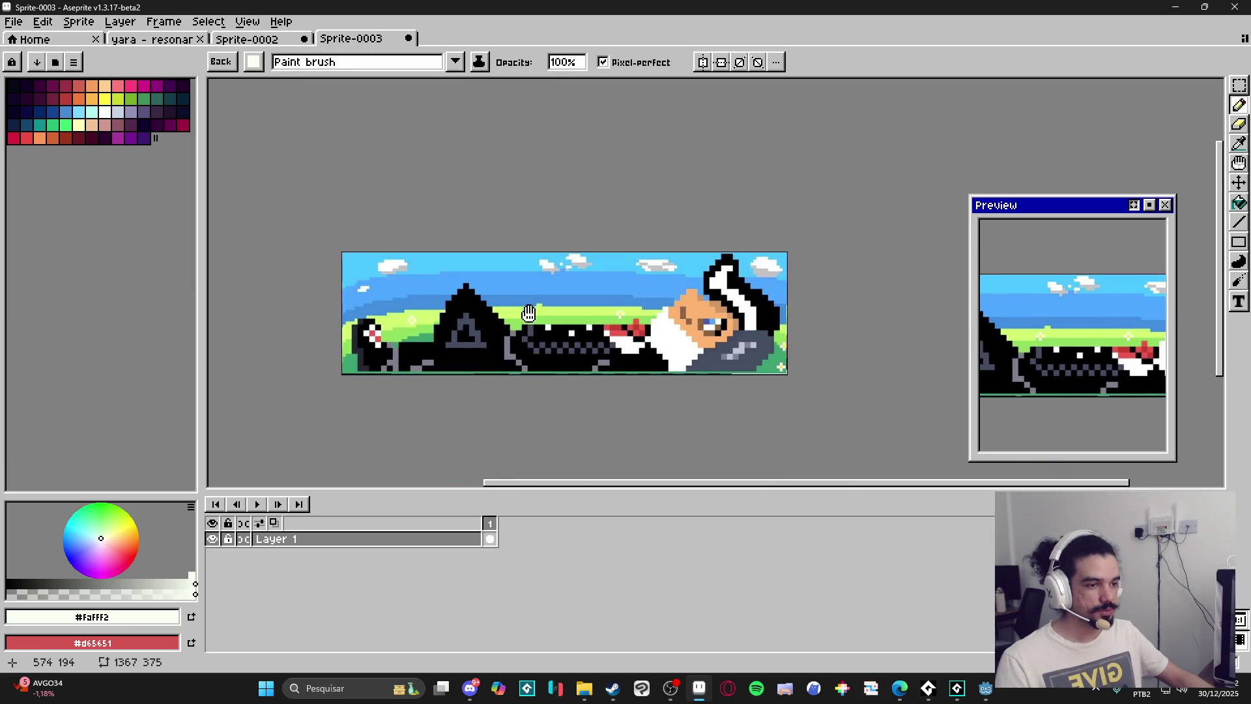
{"action": "scroll", "coordinate": [508, 297], "scroll_direction": "up", "scroll_amount": 4}
{"action": "scroll", "coordinate": [508, 297], "scroll_direction": "down", "scroll_amount": 3}
{"action": "scroll", "coordinate": [597, 330], "scroll_direction": "up", "scroll_amount": 2}
{"action": "scroll", "coordinate": [595, 260], "scroll_direction": "up", "scroll_amount": 2}
{"action": "key", "text": "v"}
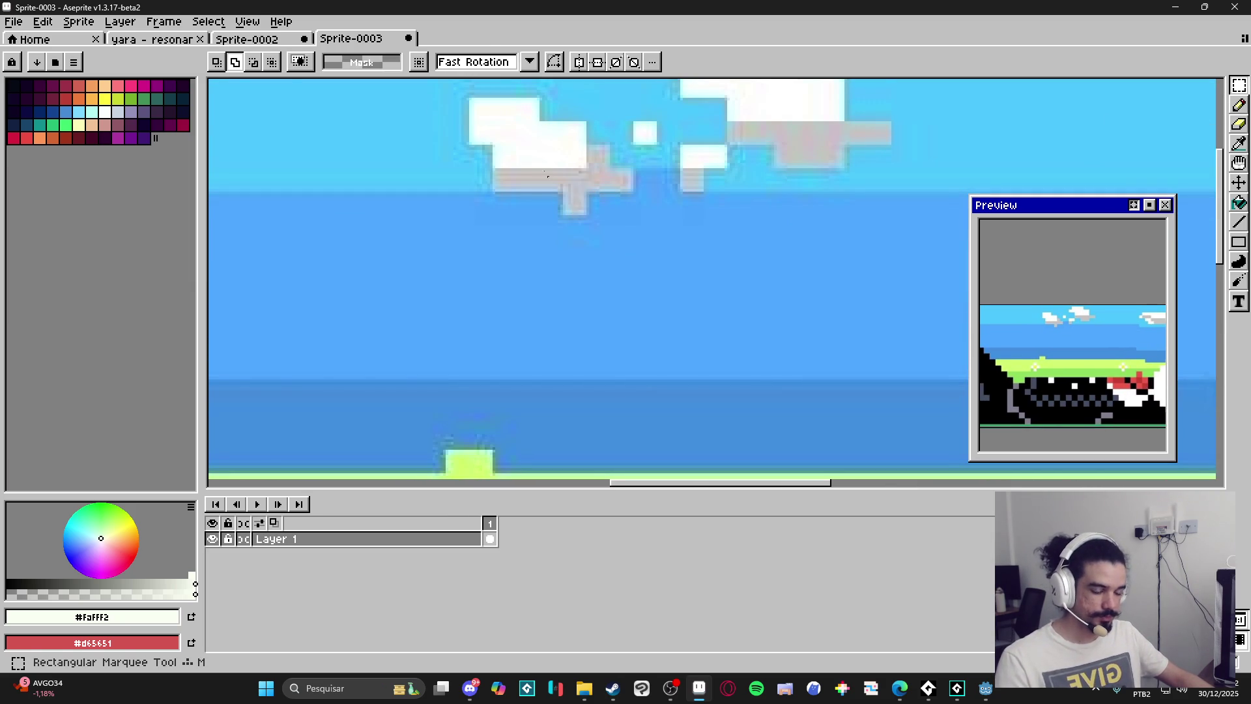
{"action": "key", "text": "m"}
{"action": "scroll", "coordinate": [558, 185], "scroll_direction": "up", "scroll_amount": 4}
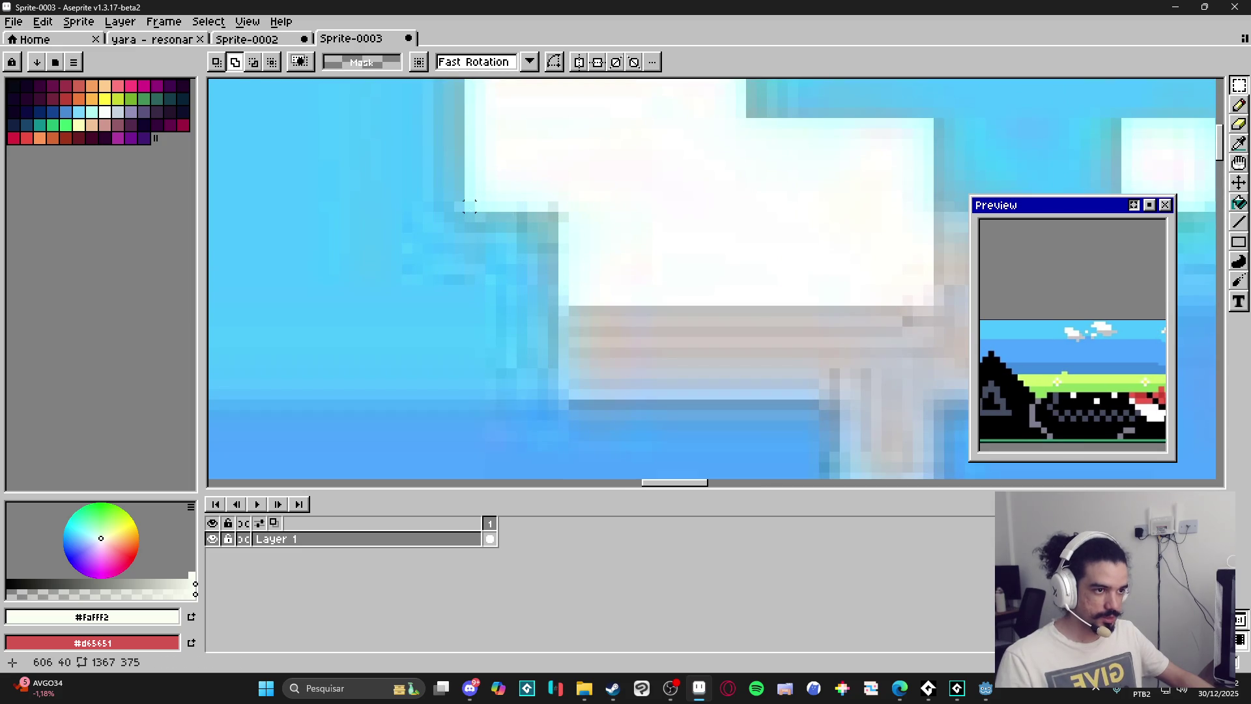
{"action": "left_click_drag", "start_coordinate": [469, 206], "coordinate": [585, 122]}
{"action": "scroll", "coordinate": [585, 123], "scroll_direction": "down", "scroll_amount": 5}
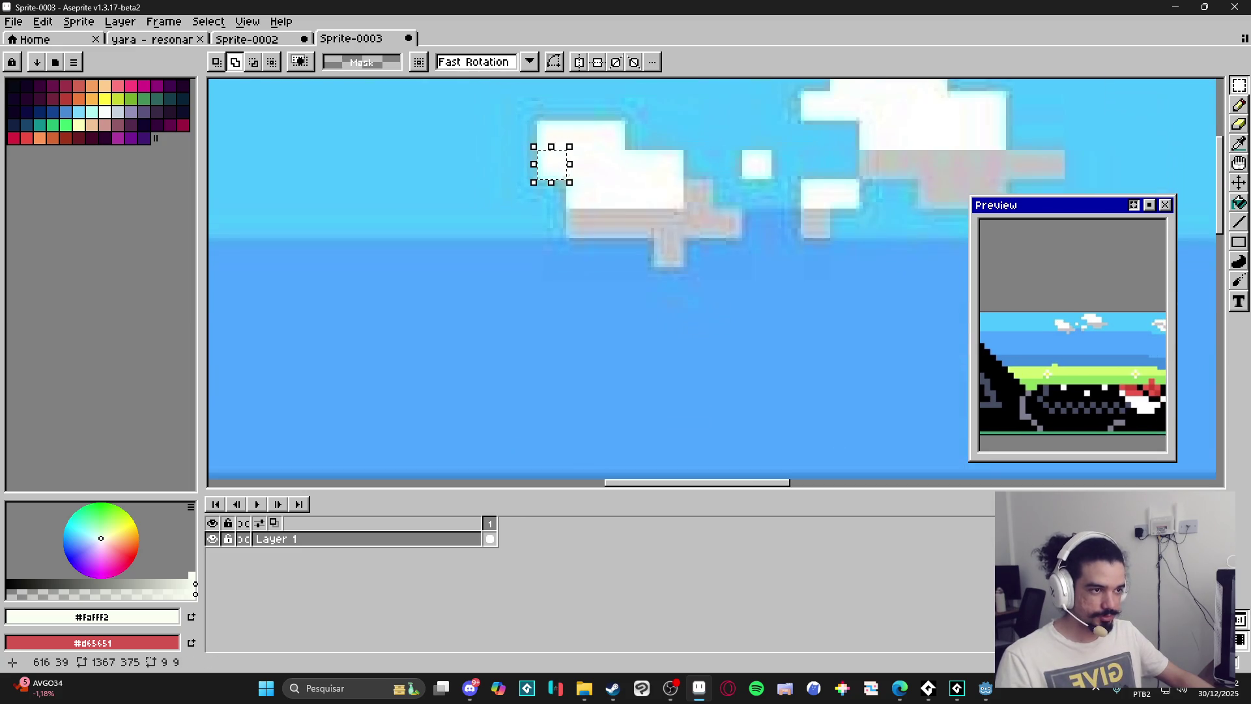
{"action": "scroll", "coordinate": [605, 213], "scroll_direction": "down", "scroll_amount": 2}
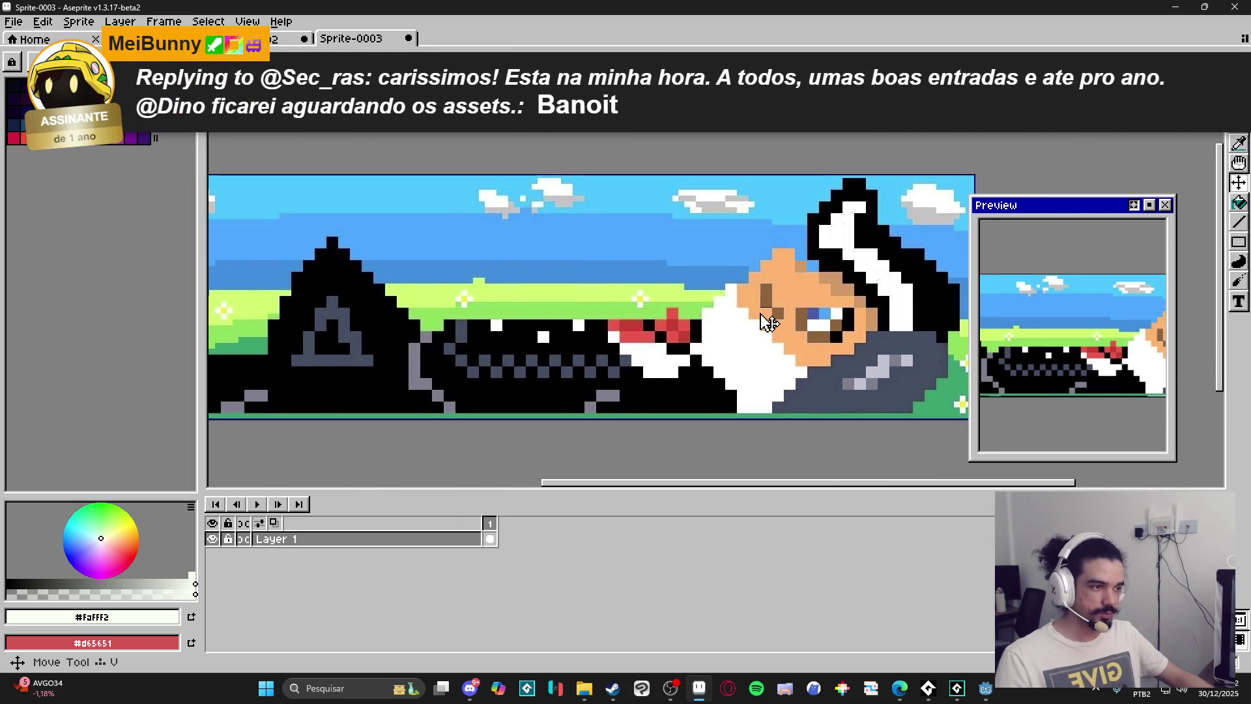
{"action": "scroll", "coordinate": [755, 313], "scroll_direction": "up", "scroll_amount": 4}
{"action": "scroll", "coordinate": [717, 319], "scroll_direction": "down", "scroll_amount": 4}
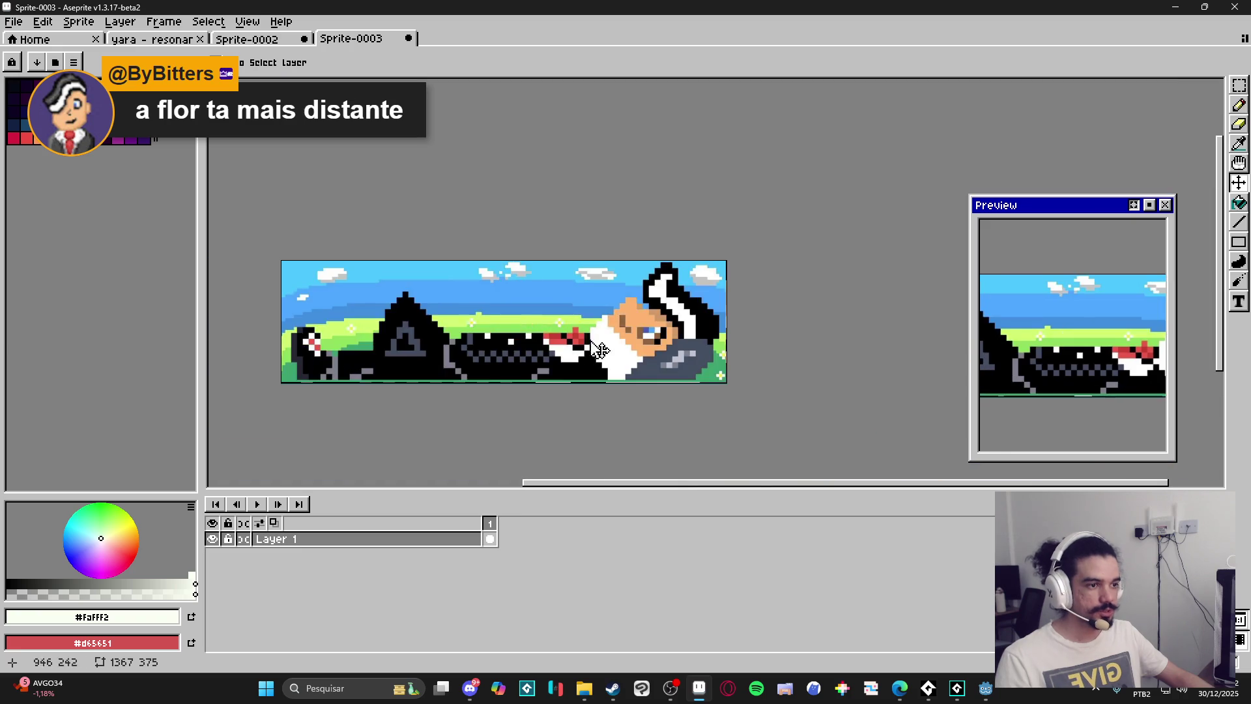
{"action": "scroll", "coordinate": [475, 312], "scroll_direction": "up", "scroll_amount": 3}
{"action": "scroll", "coordinate": [544, 371], "scroll_direction": "down", "scroll_amount": 3}
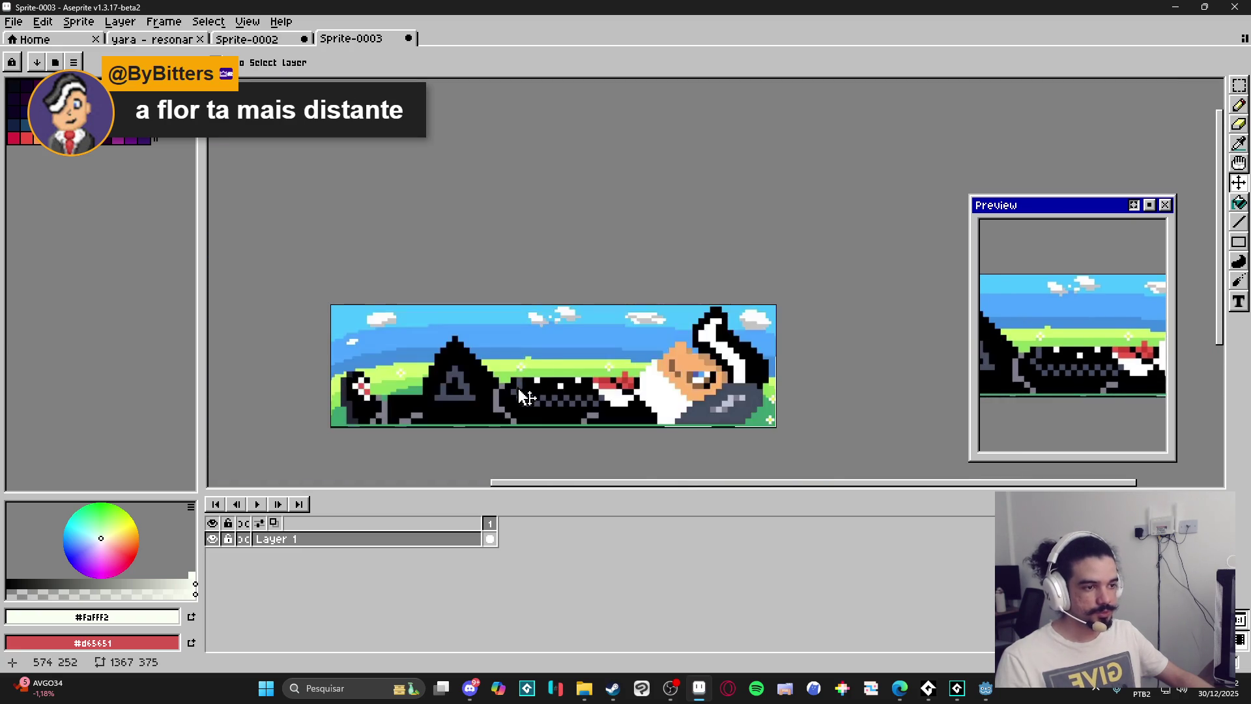
{"action": "scroll", "coordinate": [490, 369], "scroll_direction": "up", "scroll_amount": 2}
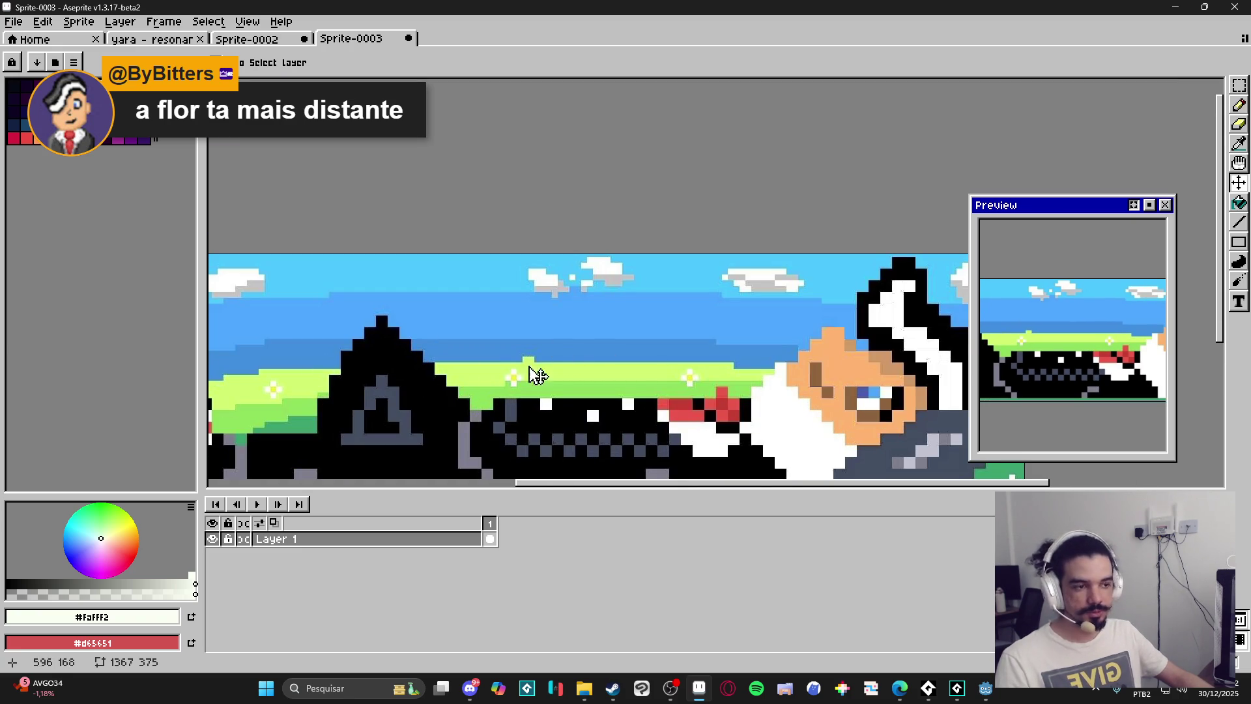
{"action": "left_click_drag", "start_coordinate": [482, 403], "coordinate": [532, 370]}
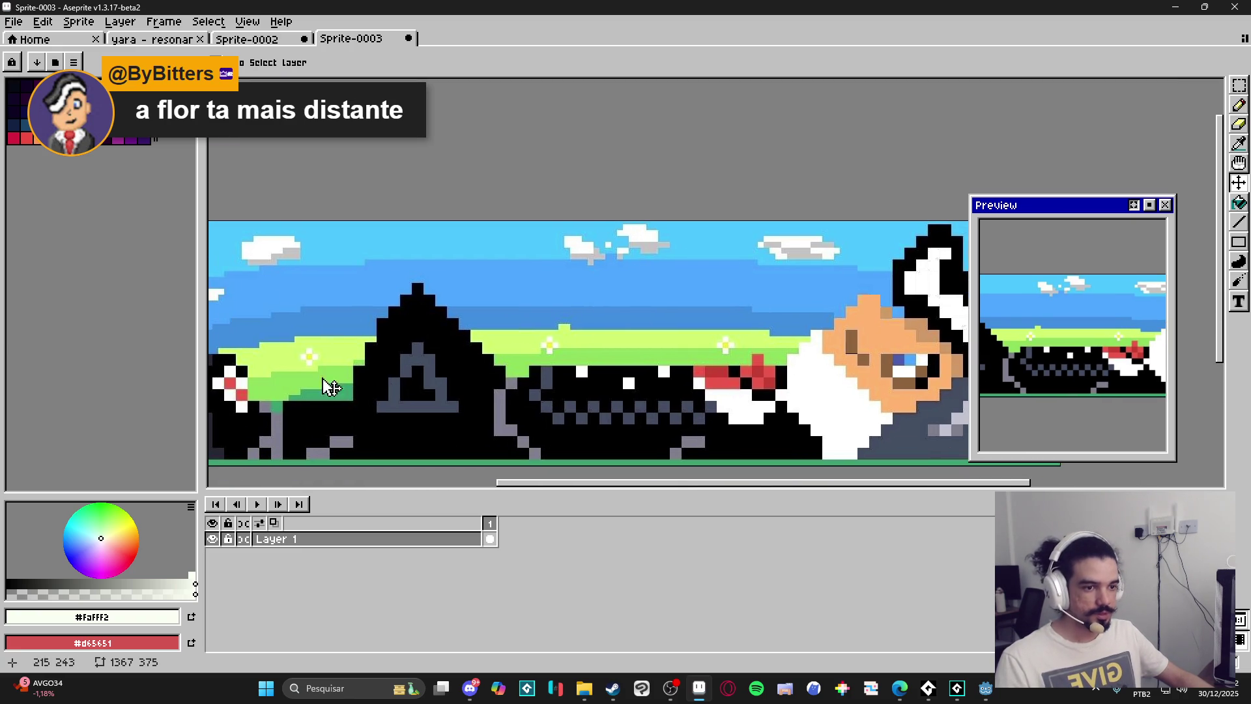
{"action": "scroll", "coordinate": [548, 371], "scroll_direction": "up", "scroll_amount": 2}
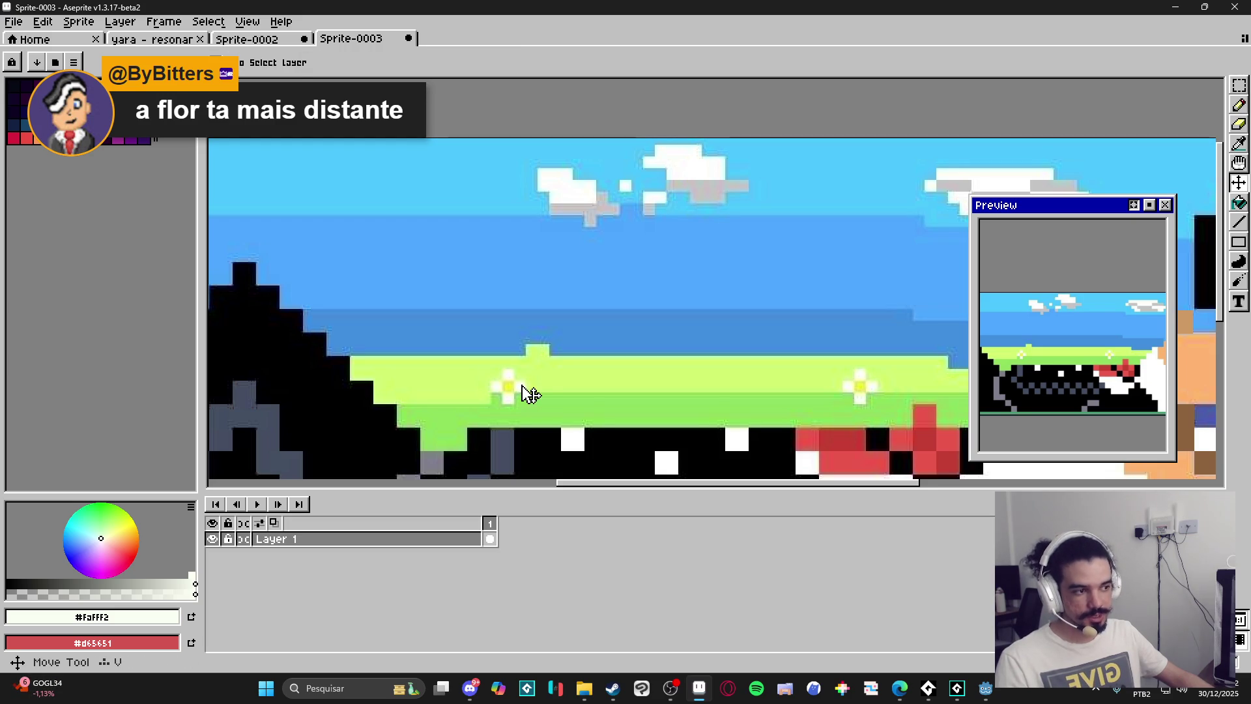
{"action": "key", "text": "m"}
Marquee-select a small block along the mountain's edge and nudge it right.
{"action": "scroll", "coordinate": [521, 385], "scroll_direction": "up", "scroll_amount": 2}
{"action": "scroll", "coordinate": [574, 381], "scroll_direction": "down", "scroll_amount": 2}
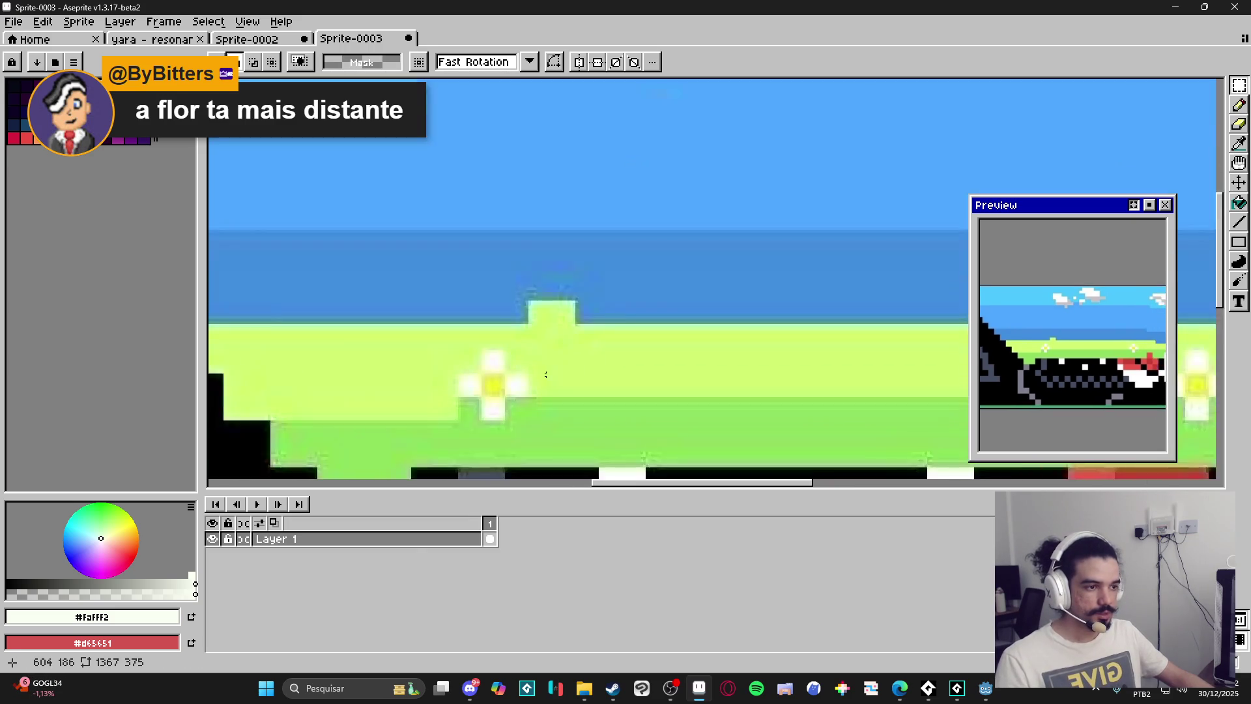
{"action": "scroll", "coordinate": [651, 379], "scroll_direction": "up", "scroll_amount": 2}
{"action": "key", "text": "b"}
{"action": "scroll", "coordinate": [645, 372], "scroll_direction": "down", "scroll_amount": 1}
{"action": "scroll", "coordinate": [456, 375], "scroll_direction": "down", "scroll_amount": 1}
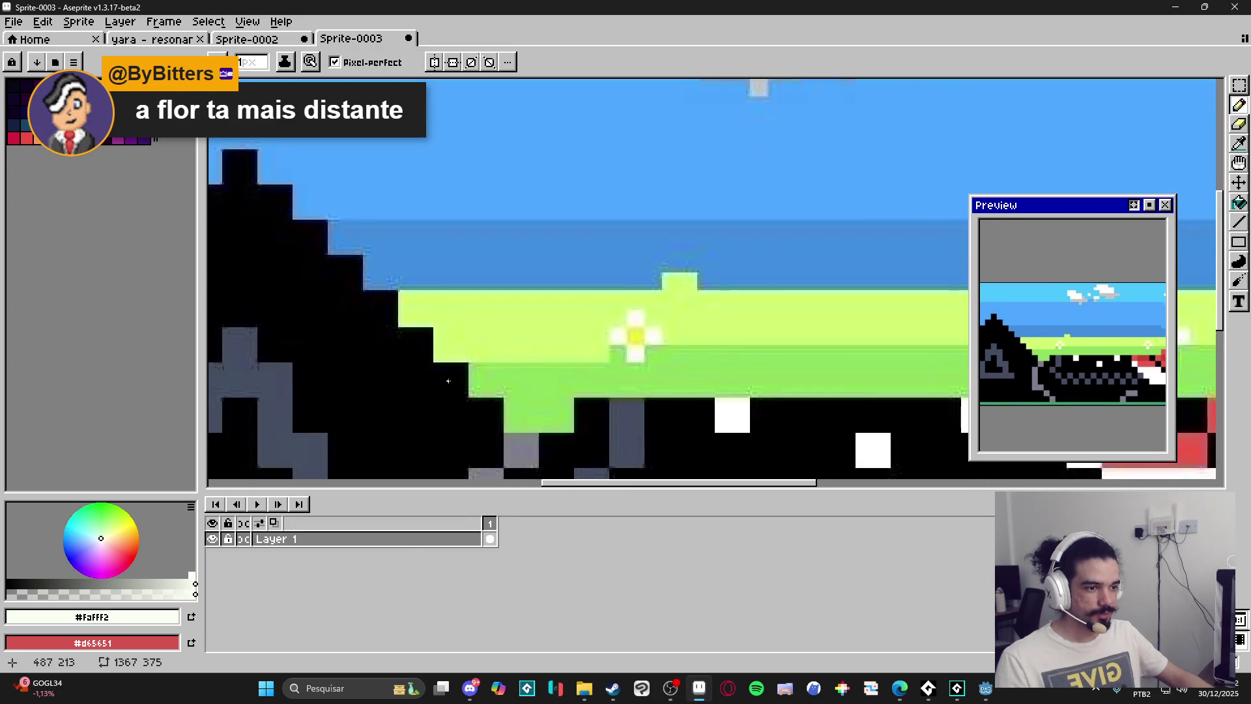
{"action": "scroll", "coordinate": [466, 382], "scroll_direction": "up", "scroll_amount": 3}
{"action": "key", "text": "v"}
{"action": "key", "text": "m"}
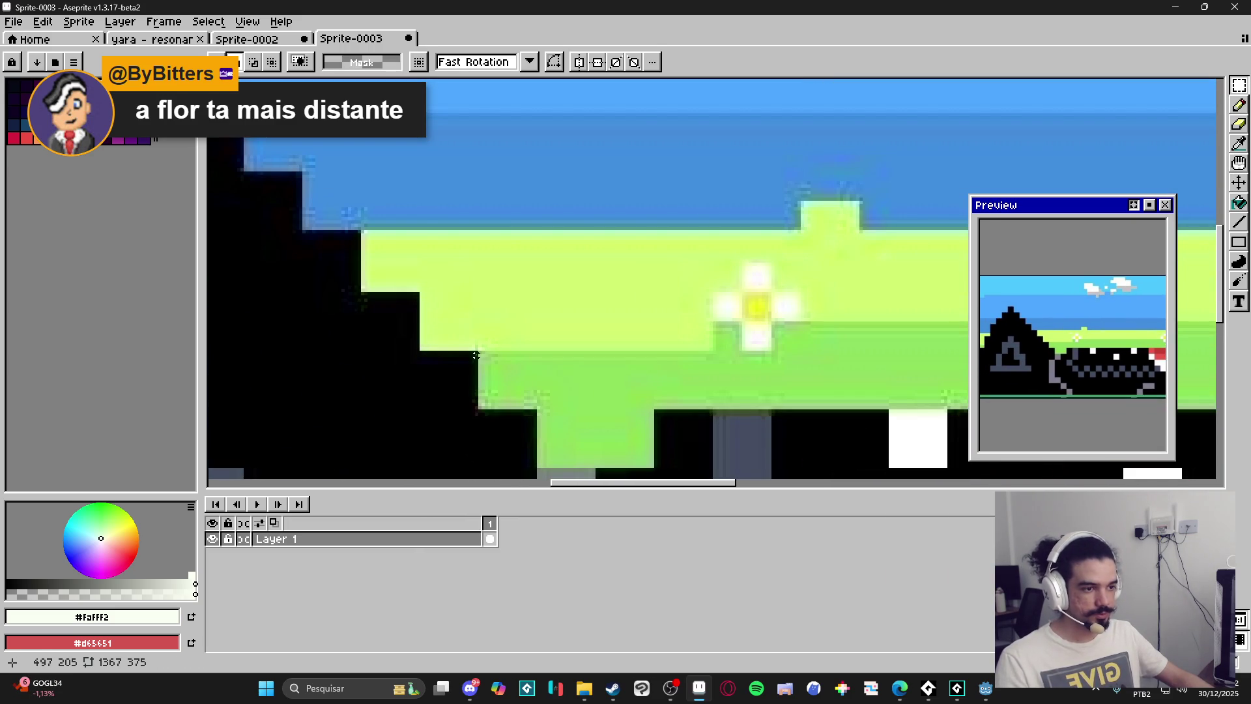
{"action": "mouse_move", "coordinate": [475, 352]}
{"action": "left_mouse_down"}
{"action": "mouse_move", "coordinate": [417, 411]}
{"action": "mouse_move", "coordinate": [533, 404]}
{"action": "left_mouse_up"}
{"action": "key", "text": "b"}
Eyedrop white from a flower petal and paint a single white speck in the grass.
{"action": "scroll", "coordinate": [677, 397], "scroll_direction": "down", "scroll_amount": 3}
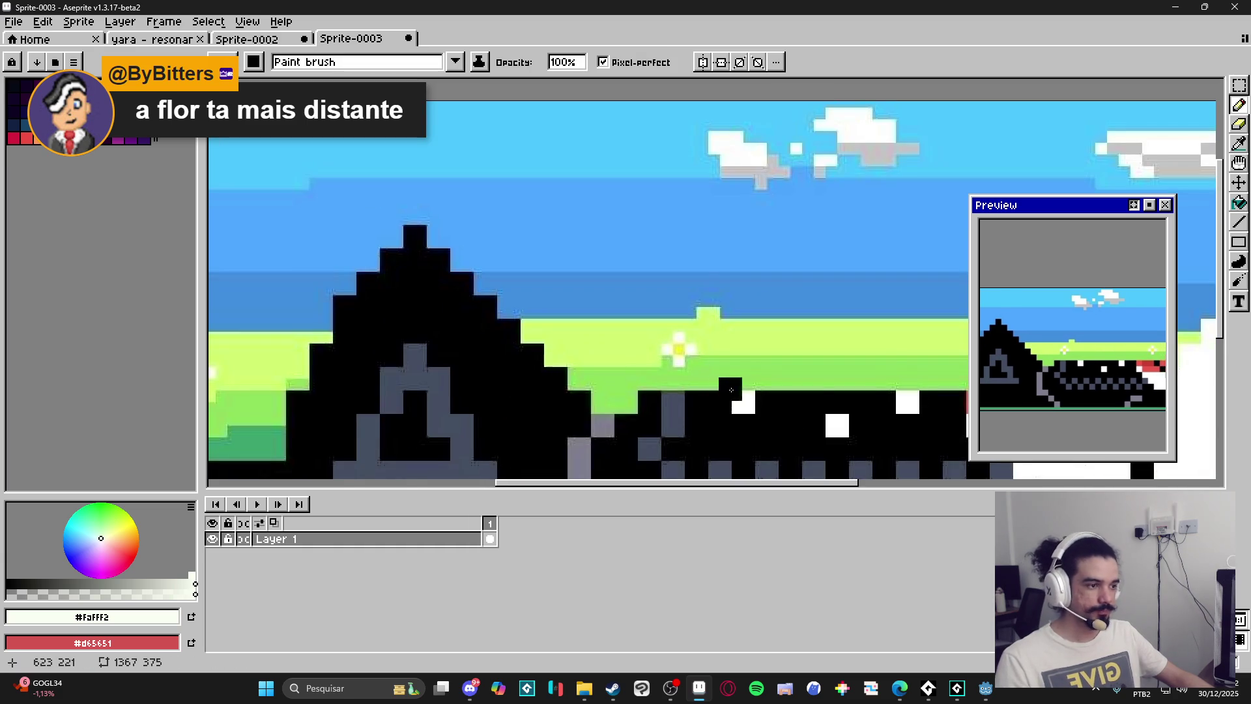
{"action": "scroll", "coordinate": [715, 396], "scroll_direction": "down", "scroll_amount": 1}
{"action": "scroll", "coordinate": [715, 395], "scroll_direction": "up", "scroll_amount": 4}
{"action": "left_click", "coordinate": [401, 355], "text": "alt"}
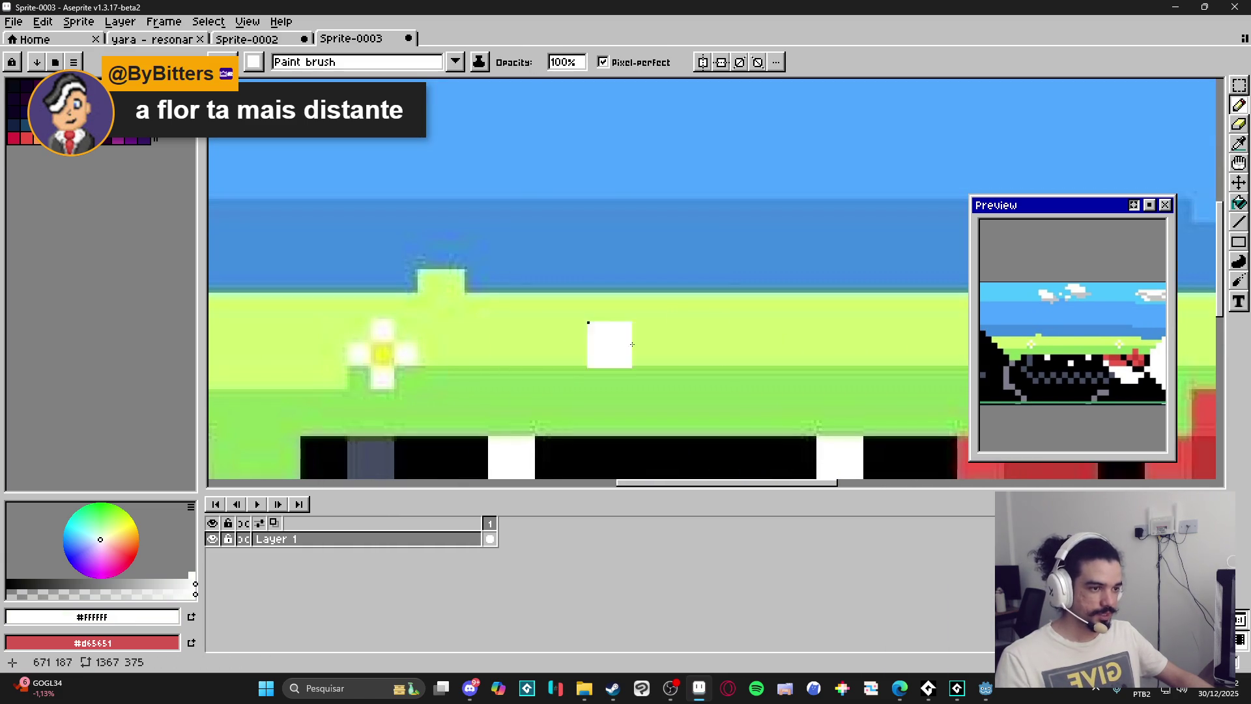
{"action": "left_click", "coordinate": [692, 340]}
Shift the view up and left, then pick the sky blue colour.
{"action": "scroll", "coordinate": [694, 352], "scroll_direction": "down", "scroll_amount": 3}
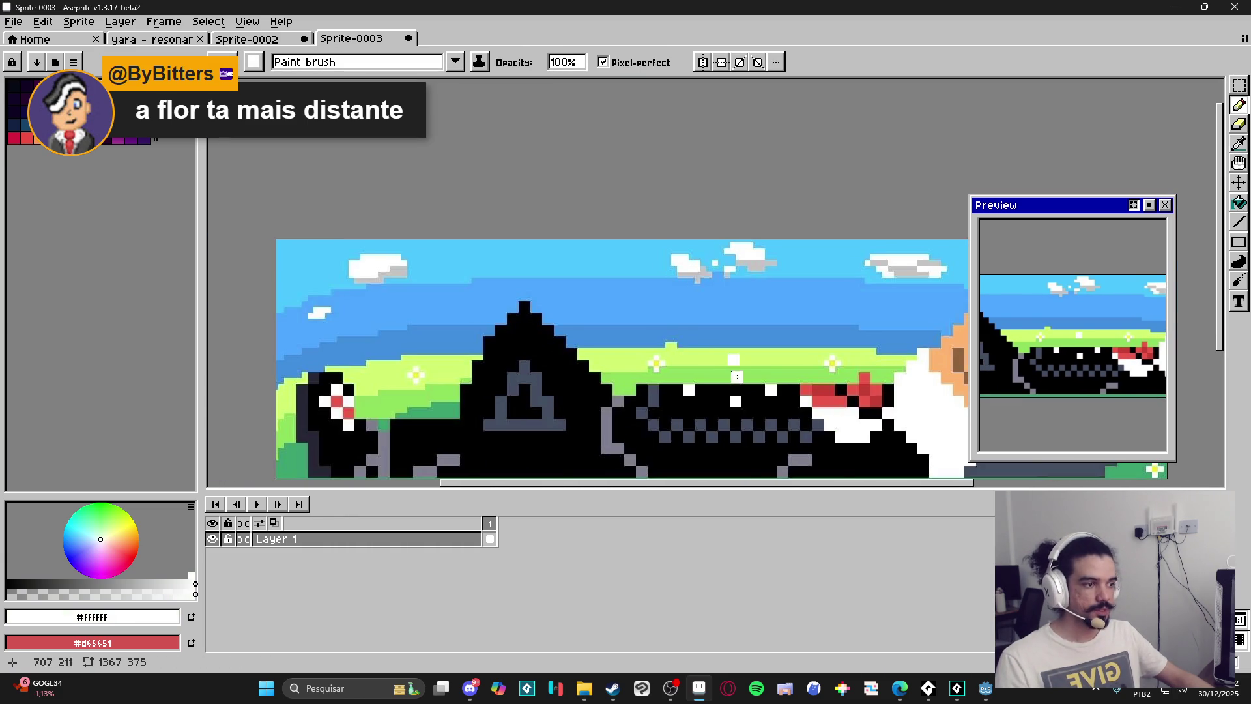
{"action": "scroll", "coordinate": [756, 366], "scroll_direction": "up", "scroll_amount": 2}
{"action": "scroll", "coordinate": [756, 366], "scroll_direction": "down", "scroll_amount": 3}
{"action": "scroll", "coordinate": [720, 378], "scroll_direction": "up", "scroll_amount": 3}
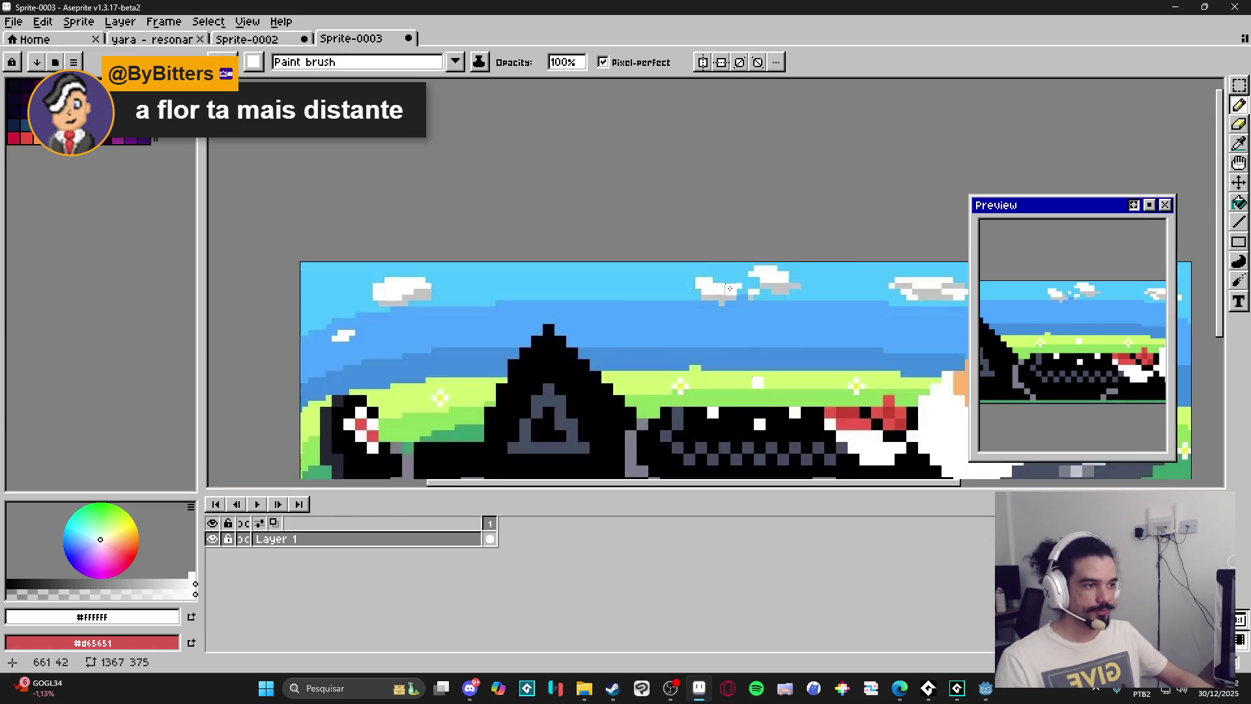
{"action": "scroll", "coordinate": [640, 308], "scroll_direction": "down", "scroll_amount": 3}
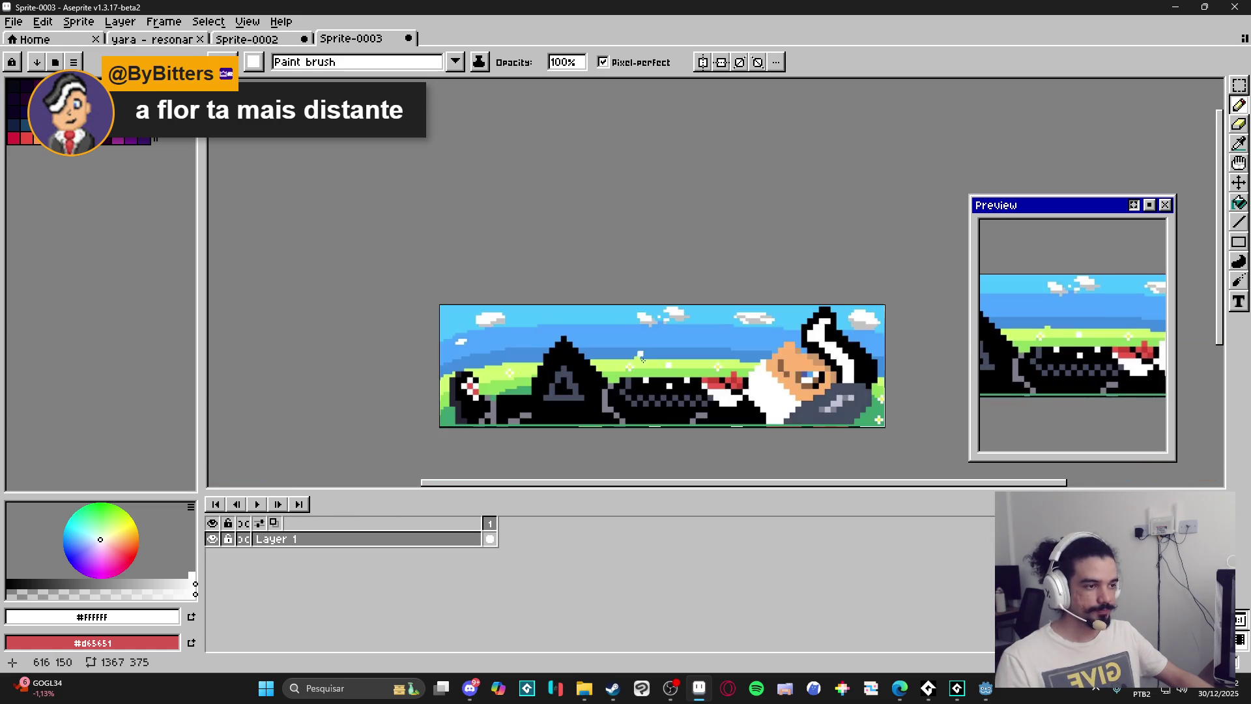
{"action": "scroll", "coordinate": [606, 386], "scroll_direction": "up", "scroll_amount": 2}
{"action": "mouse_move", "coordinate": [651, 394]}
{"action": "left_mouse_down"}
{"action": "mouse_move", "coordinate": [665, 353]}
{"action": "mouse_move", "coordinate": [616, 353]}
{"action": "mouse_move", "coordinate": [627, 352]}
{"action": "left_mouse_up"}
{"action": "scroll", "coordinate": [665, 353], "scroll_direction": "down", "scroll_amount": 2}
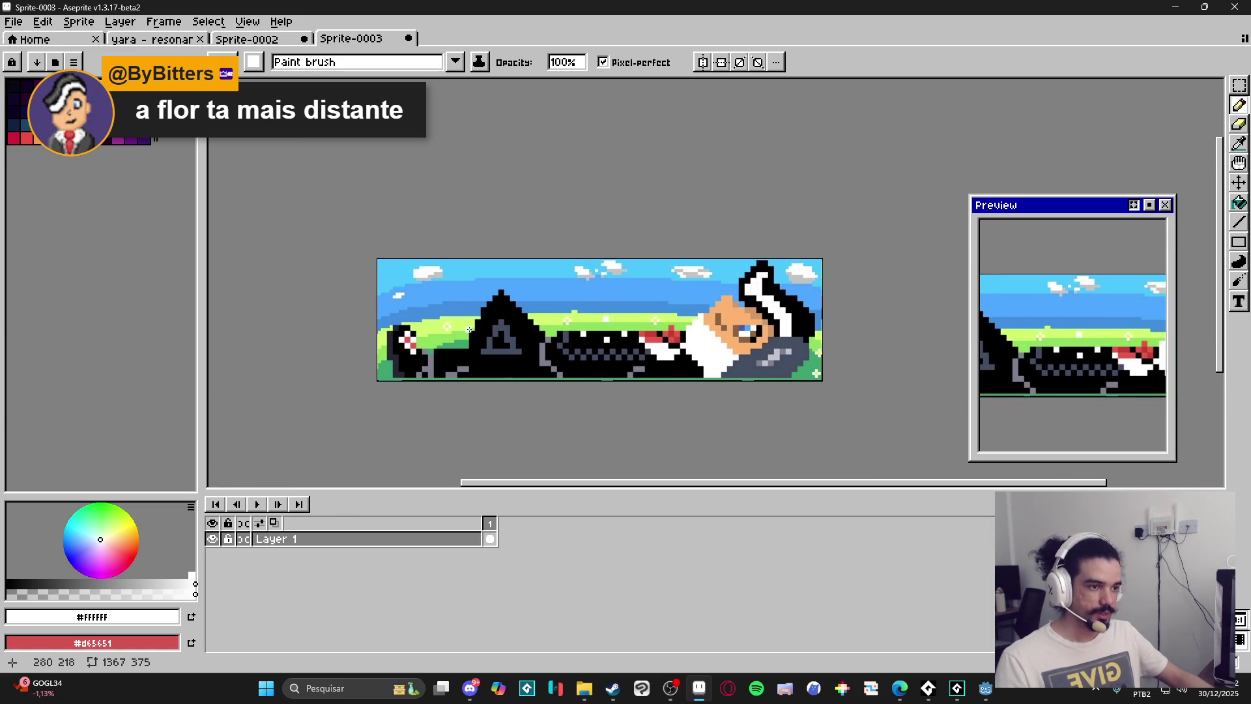
{"action": "scroll", "coordinate": [495, 300], "scroll_direction": "up", "scroll_amount": 5}
{"action": "left_click", "coordinate": [636, 215], "text": "alt"}
{"action": "scroll", "coordinate": [575, 228], "scroll_direction": "up", "scroll_amount": 2}
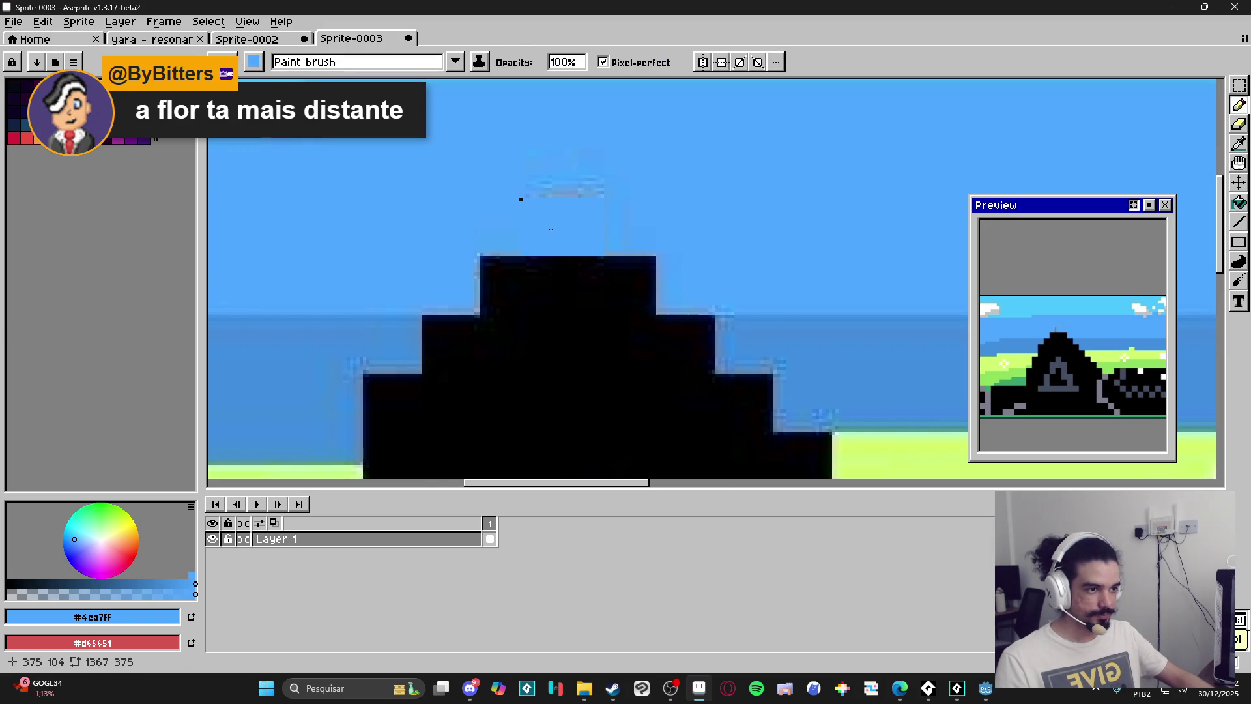
Paint over the stray black stroke in the sky.
{"action": "left_click_drag", "start_coordinate": [565, 159], "coordinate": [502, 174]}
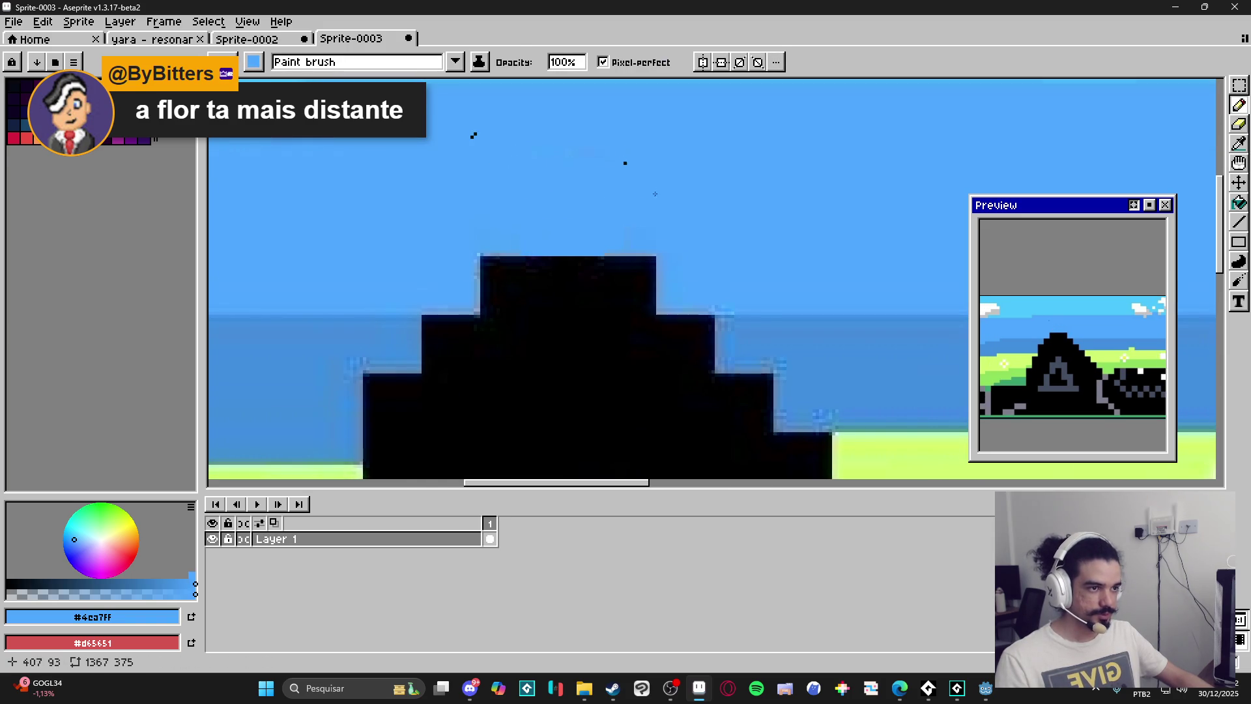
{"action": "scroll", "coordinate": [652, 190], "scroll_direction": "down", "scroll_amount": 6}
{"action": "scroll", "coordinate": [598, 249], "scroll_direction": "down", "scroll_amount": 3}
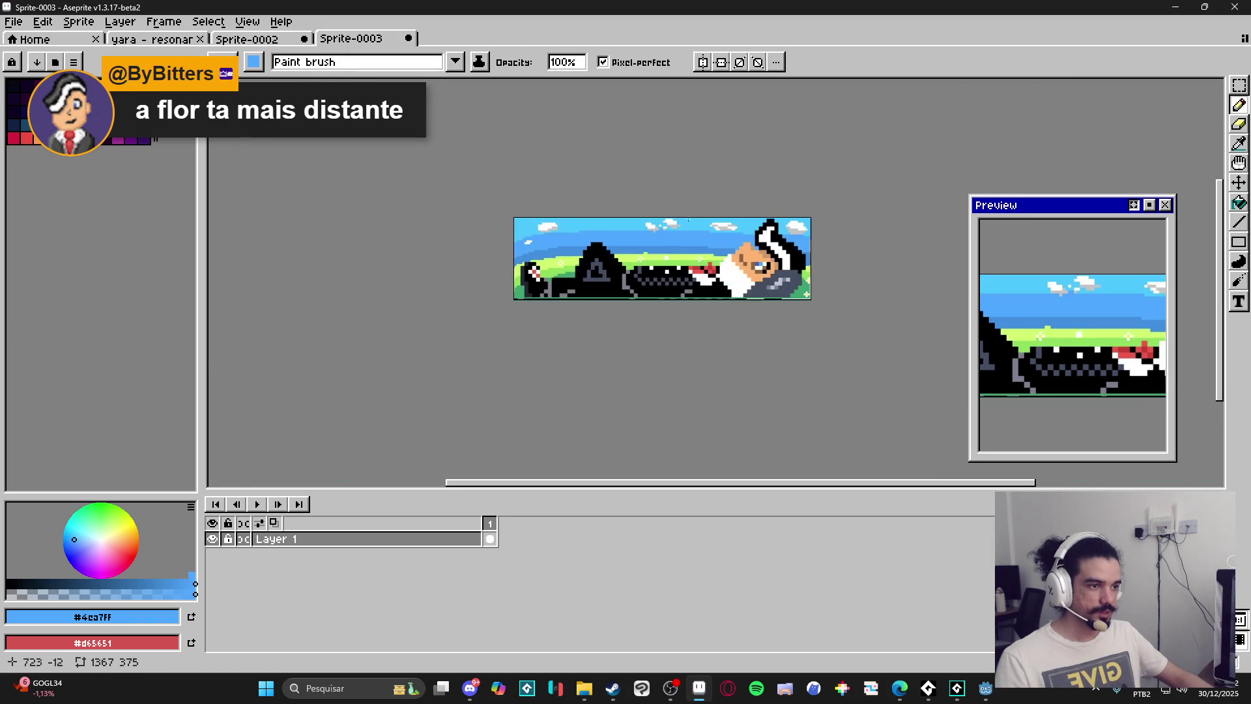
{"action": "mouse_move", "coordinate": [580, 303]}
{"action": "left_mouse_down"}
{"action": "mouse_move", "coordinate": [498, 309]}
{"action": "mouse_move", "coordinate": [495, 337]}
{"action": "left_mouse_up"}
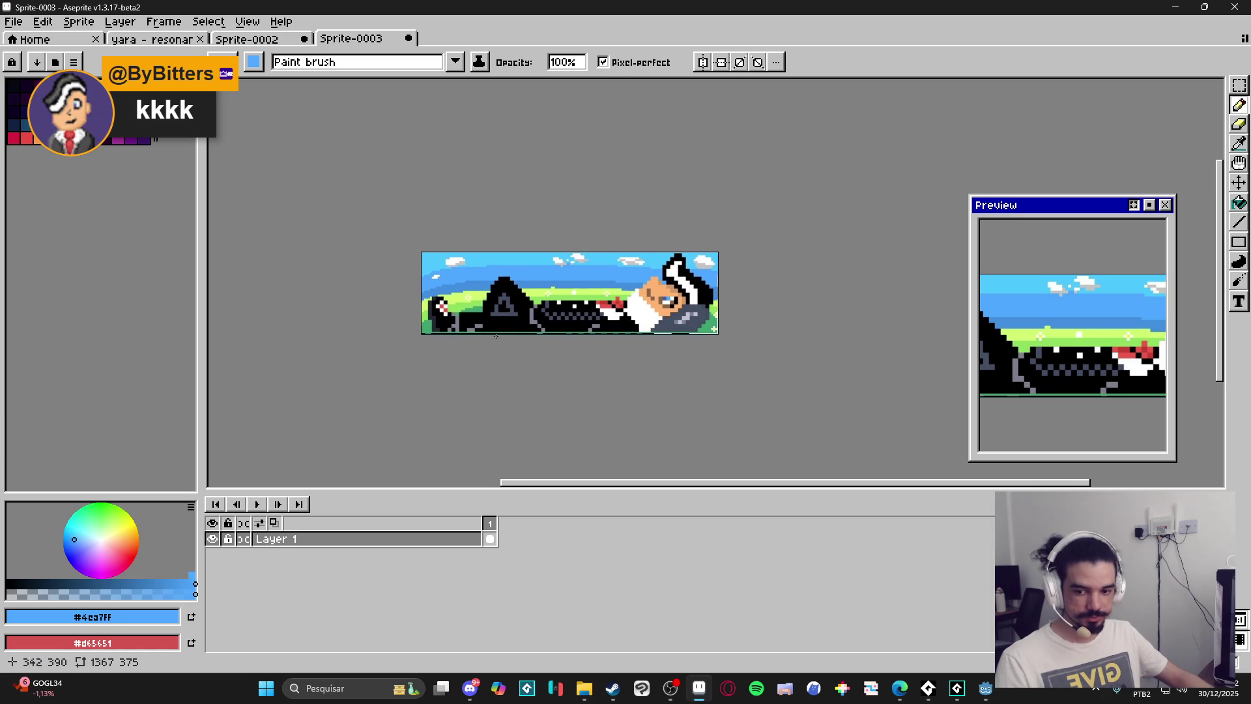
{"action": "scroll", "coordinate": [545, 302], "scroll_direction": "up", "scroll_amount": 5}
{"action": "scroll", "coordinate": [516, 307], "scroll_direction": "down", "scroll_amount": 4}
{"action": "scroll", "coordinate": [487, 332], "scroll_direction": "up", "scroll_amount": 4}
{"action": "scroll", "coordinate": [486, 333], "scroll_direction": "down", "scroll_amount": 3}
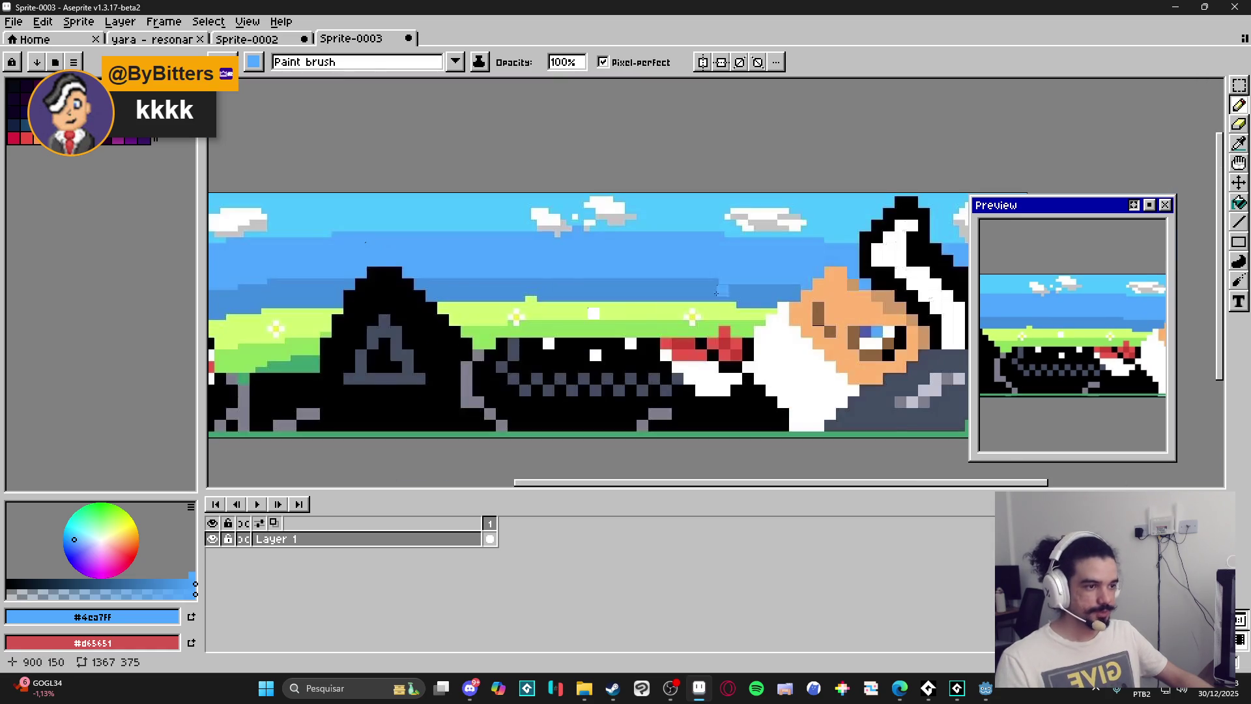
{"action": "scroll", "coordinate": [628, 336], "scroll_direction": "down", "scroll_amount": 2}
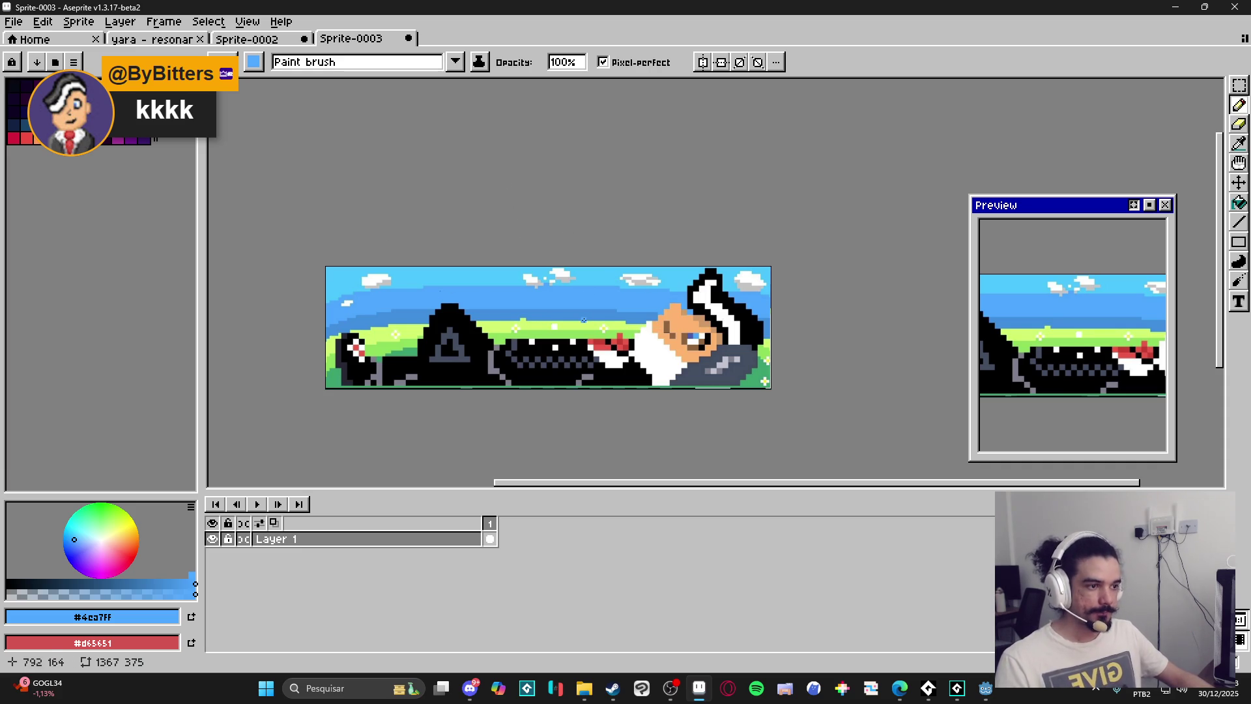
{"action": "scroll", "coordinate": [583, 319], "scroll_direction": "up", "scroll_amount": 2}
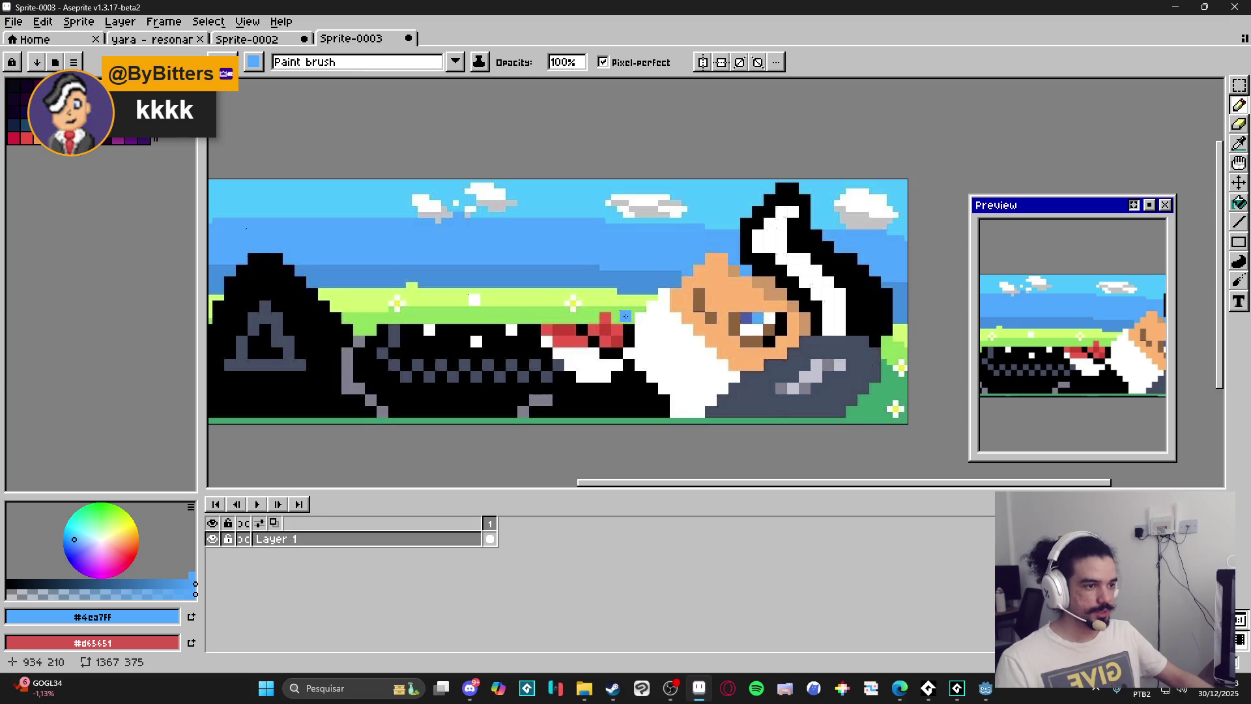
{"action": "scroll", "coordinate": [568, 296], "scroll_direction": "up", "scroll_amount": 2}
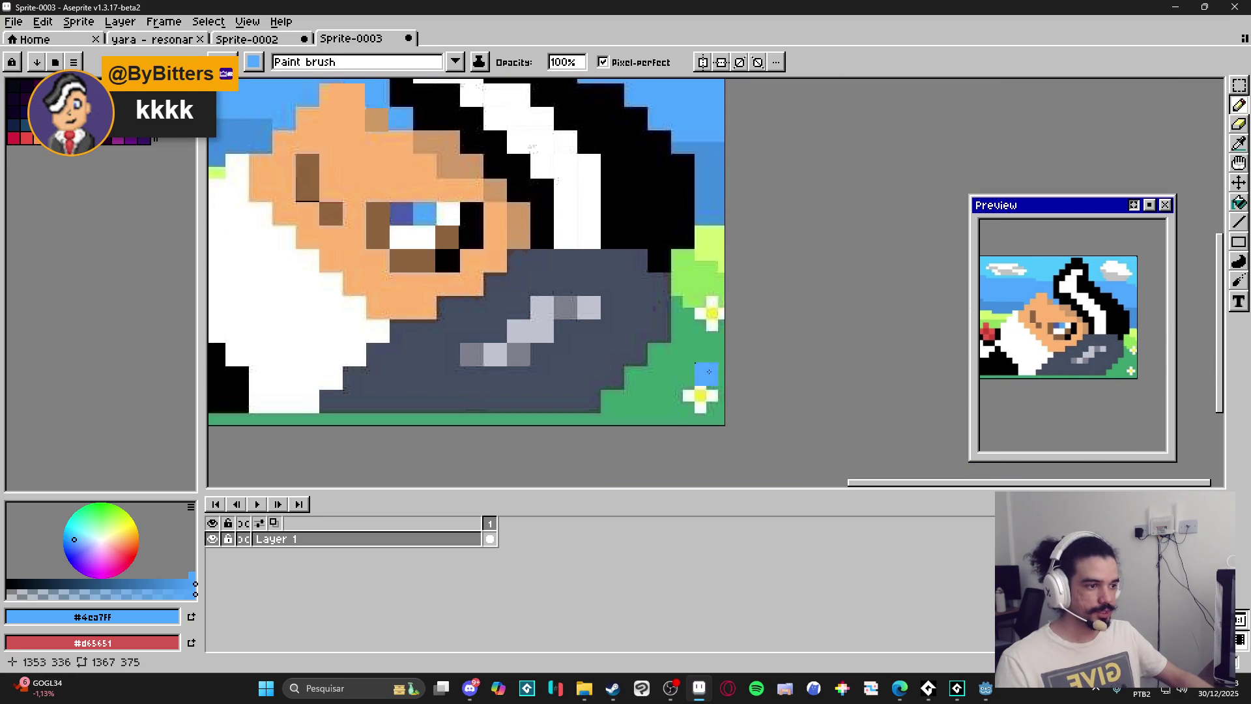
{"action": "scroll", "coordinate": [708, 385], "scroll_direction": "down", "scroll_amount": 5}
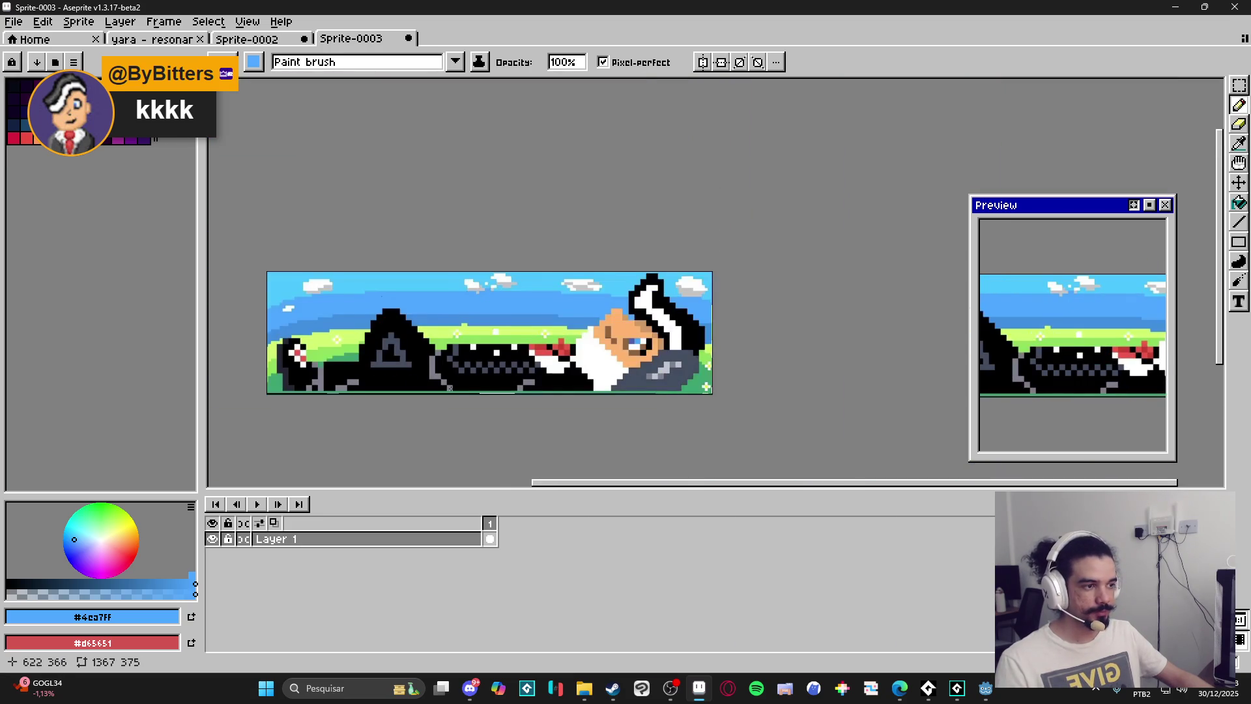
{"action": "scroll", "coordinate": [624, 298], "scroll_direction": "up", "scroll_amount": 5}
Pick the cloud's light grey and bucket-fill its shading patches, then eyedrop #252734.
{"action": "left_click", "coordinate": [684, 289], "text": "alt"}
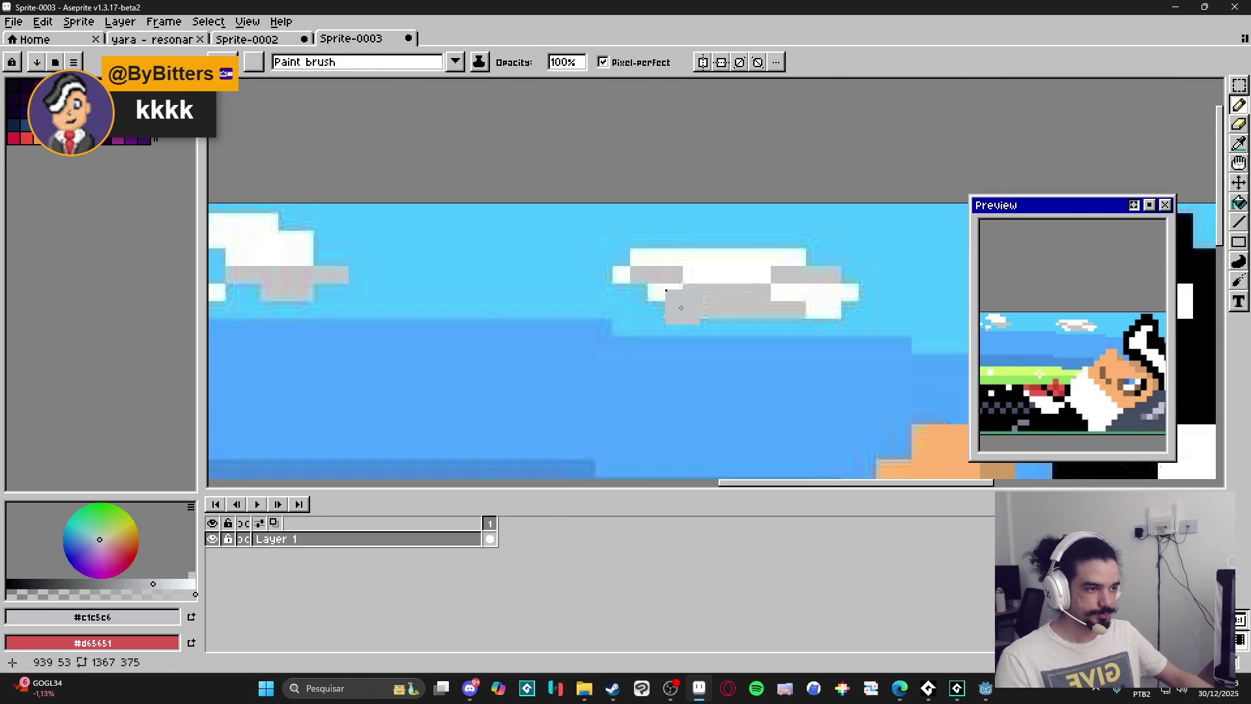
{"action": "key", "text": "g"}
{"action": "left_click", "coordinate": [811, 315]}
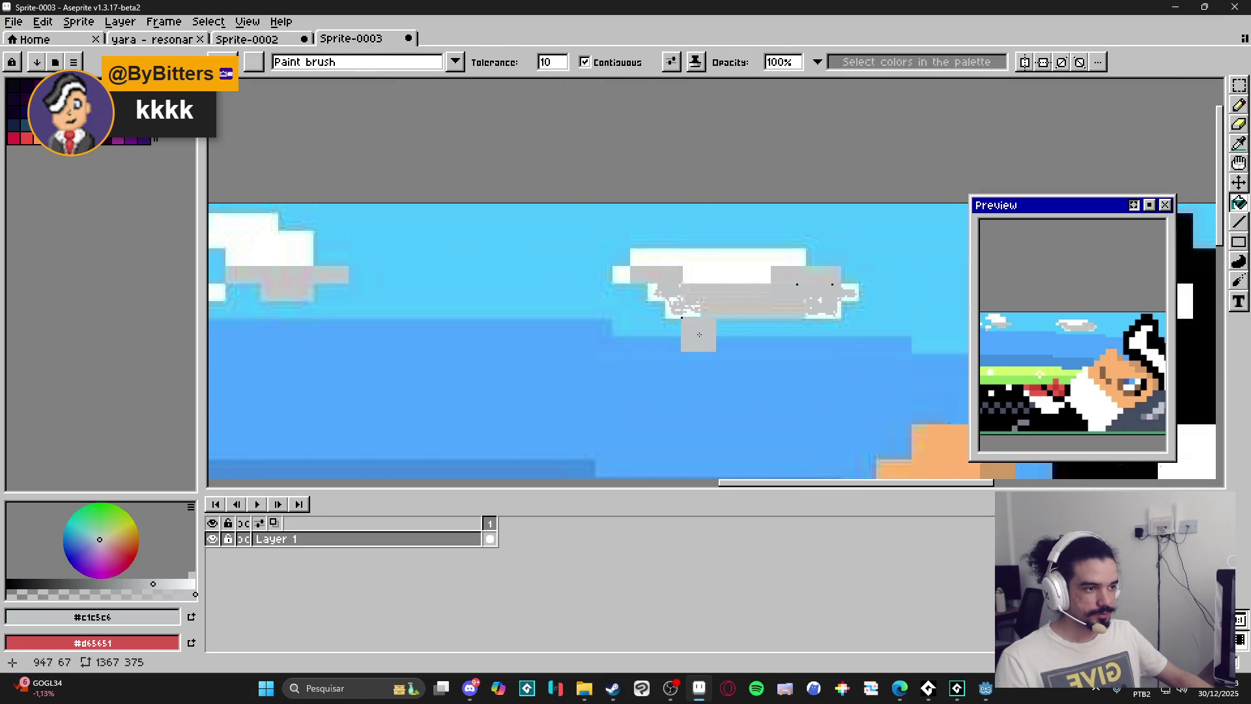
{"action": "scroll", "coordinate": [674, 332], "scroll_direction": "down", "scroll_amount": 4}
{"action": "key", "text": "v"}
{"action": "key", "text": "g"}
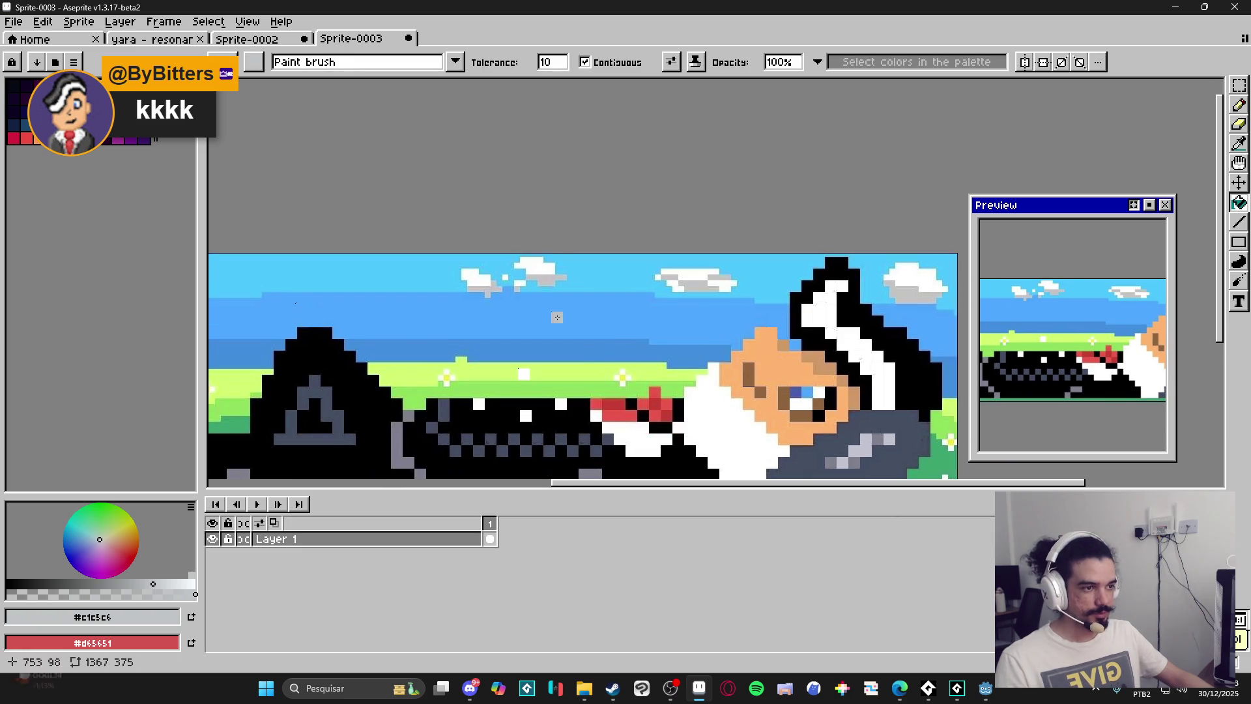
{"action": "scroll", "coordinate": [675, 340], "scroll_direction": "down", "scroll_amount": 3}
{"action": "scroll", "coordinate": [397, 293], "scroll_direction": "up", "scroll_amount": 1}
{"action": "scroll", "coordinate": [397, 293], "scroll_direction": "down", "scroll_amount": 1}
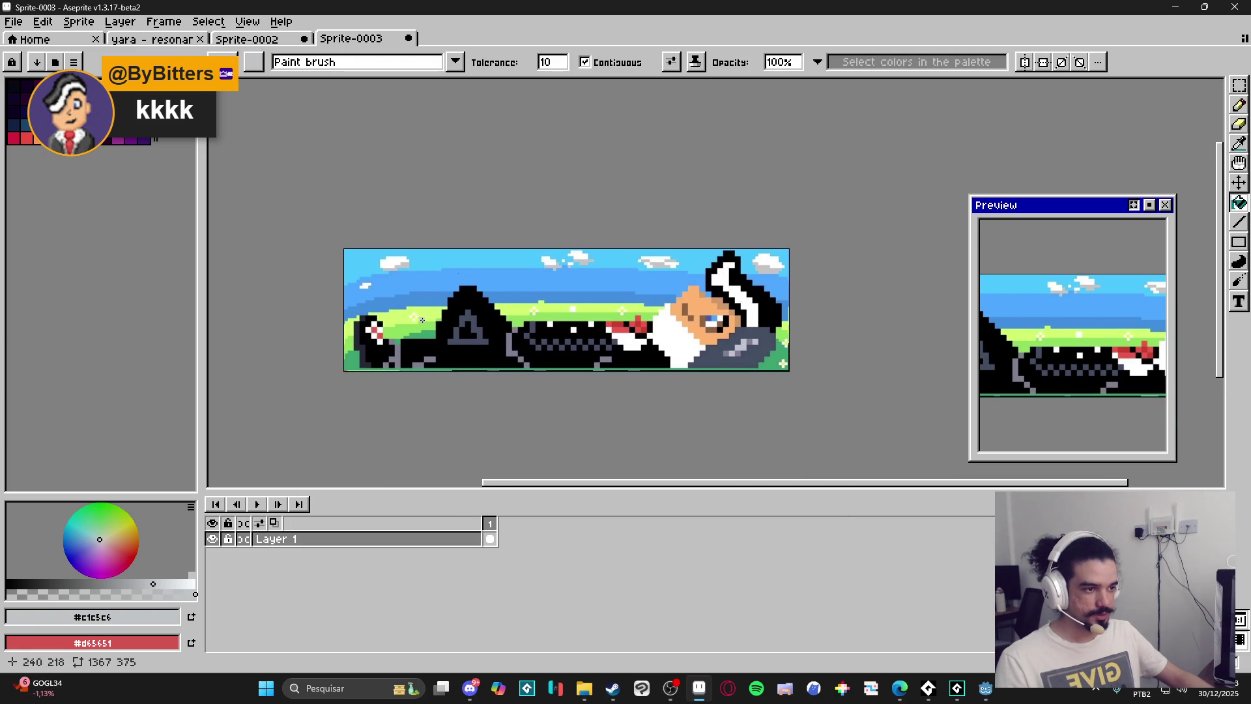
{"action": "scroll", "coordinate": [490, 335], "scroll_direction": "up", "scroll_amount": 1}
{"action": "scroll", "coordinate": [490, 335], "scroll_direction": "down", "scroll_amount": 1}
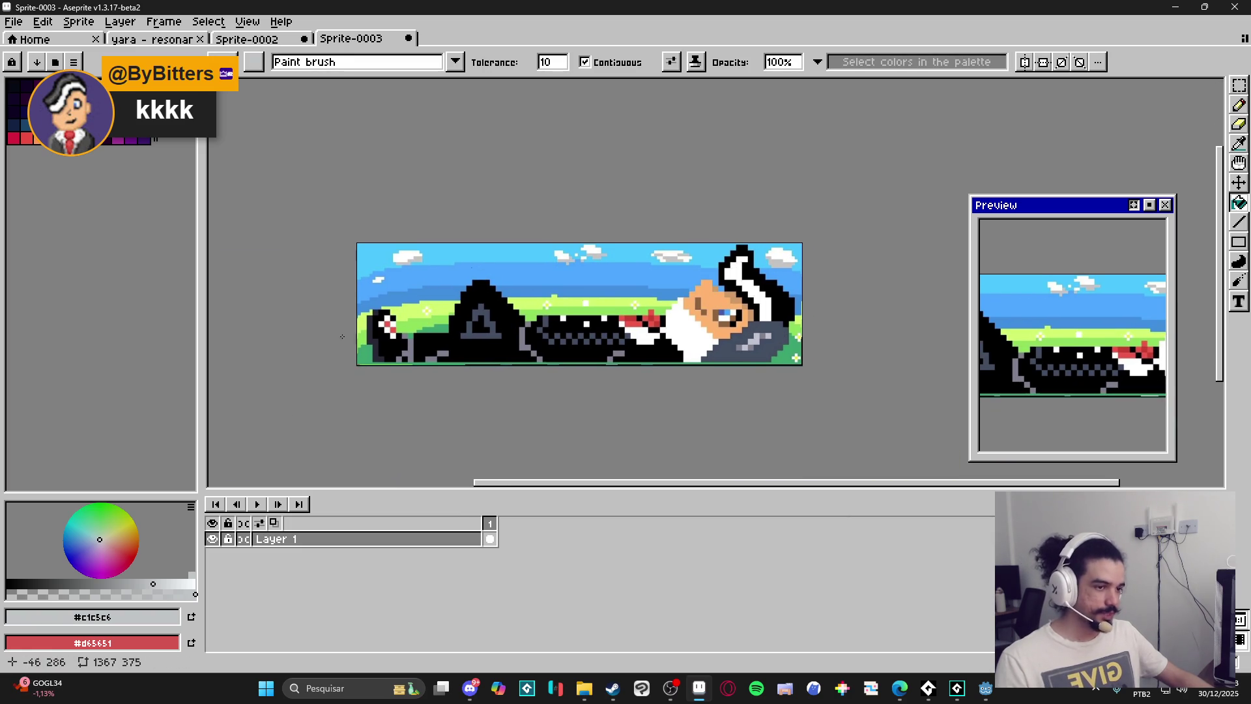
{"action": "scroll", "coordinate": [379, 324], "scroll_direction": "up", "scroll_amount": 4}
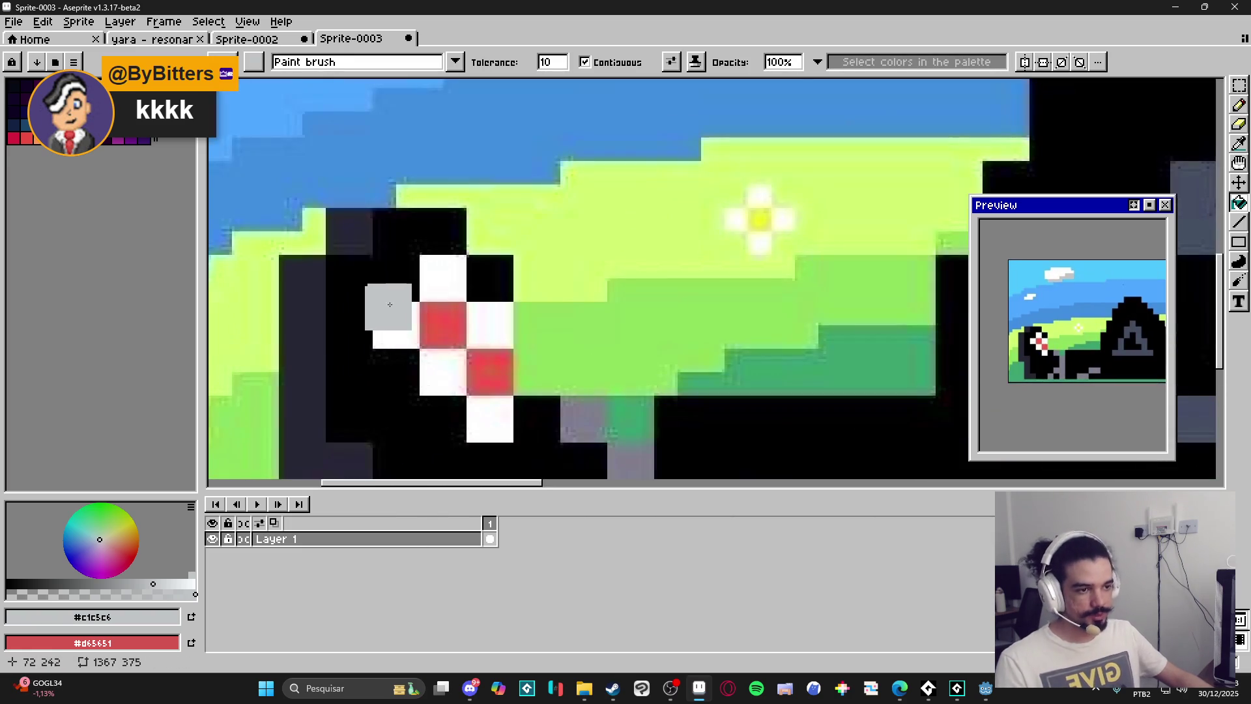
{"action": "left_click", "coordinate": [321, 309], "text": "alt"}
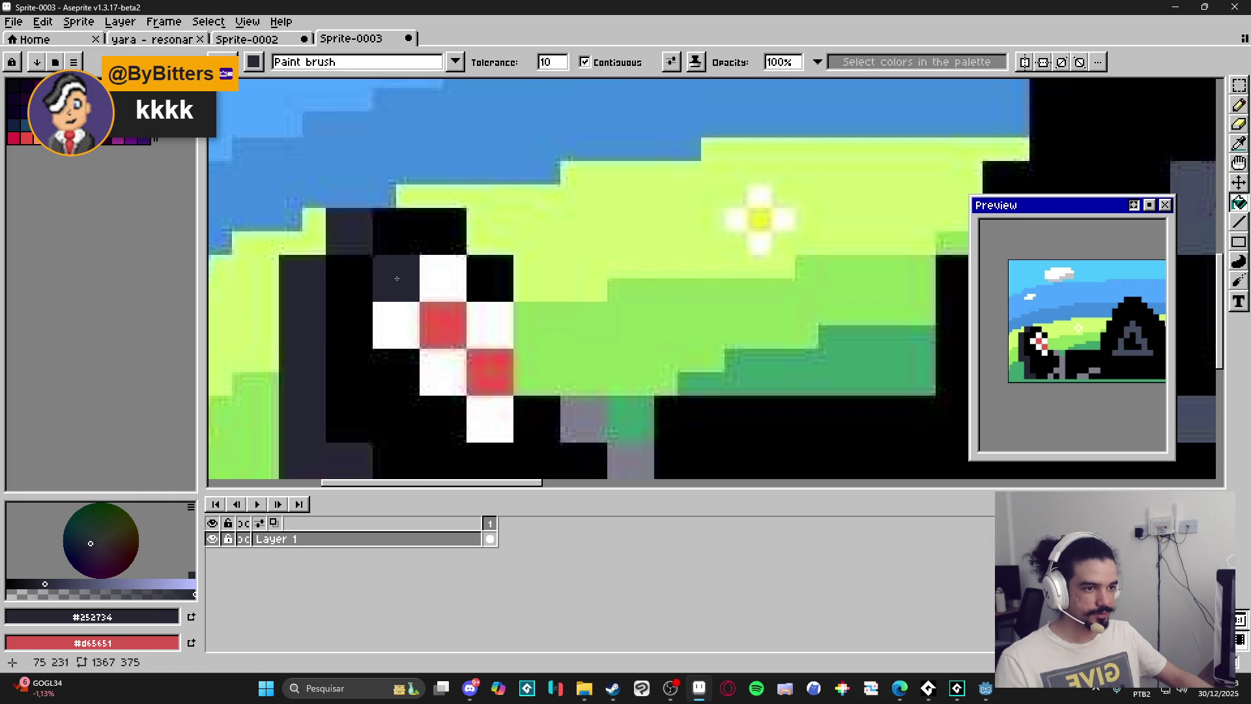
{"action": "left_click", "coordinate": [398, 278]}
{"action": "key", "text": "ctrl+z"}
{"action": "key", "text": "b"}
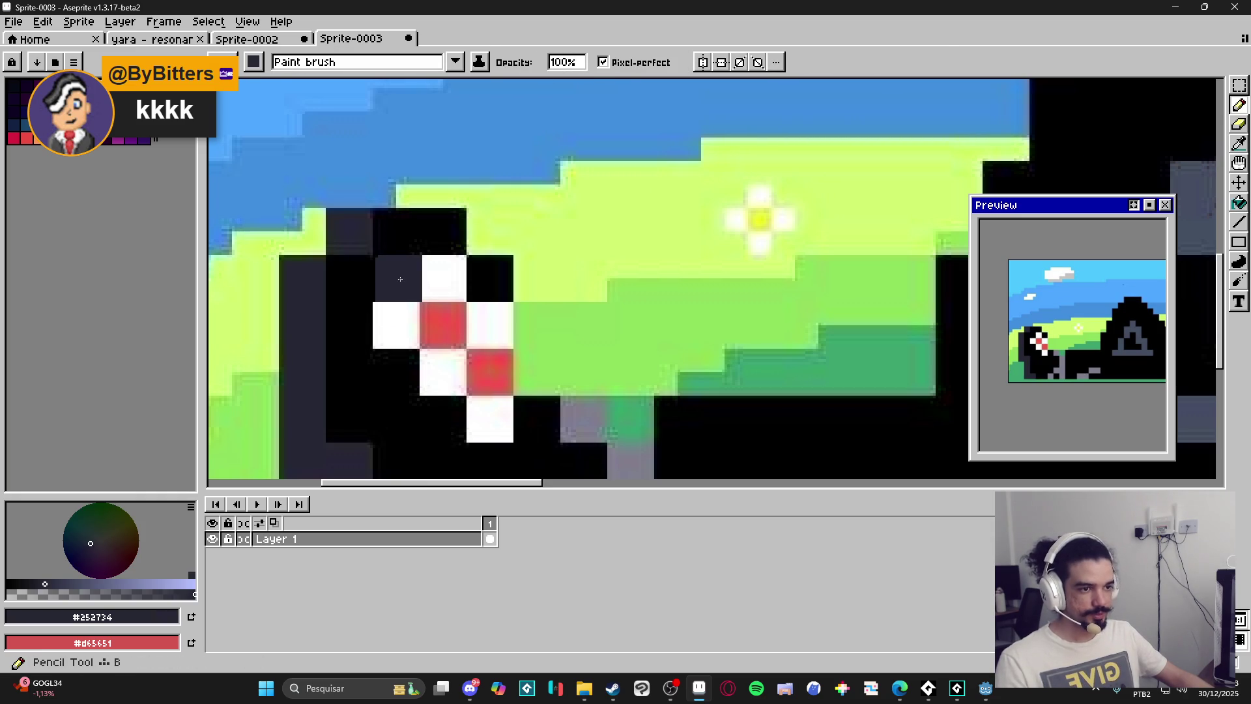
{"action": "scroll", "coordinate": [644, 336], "scroll_direction": "down", "scroll_amount": 6}
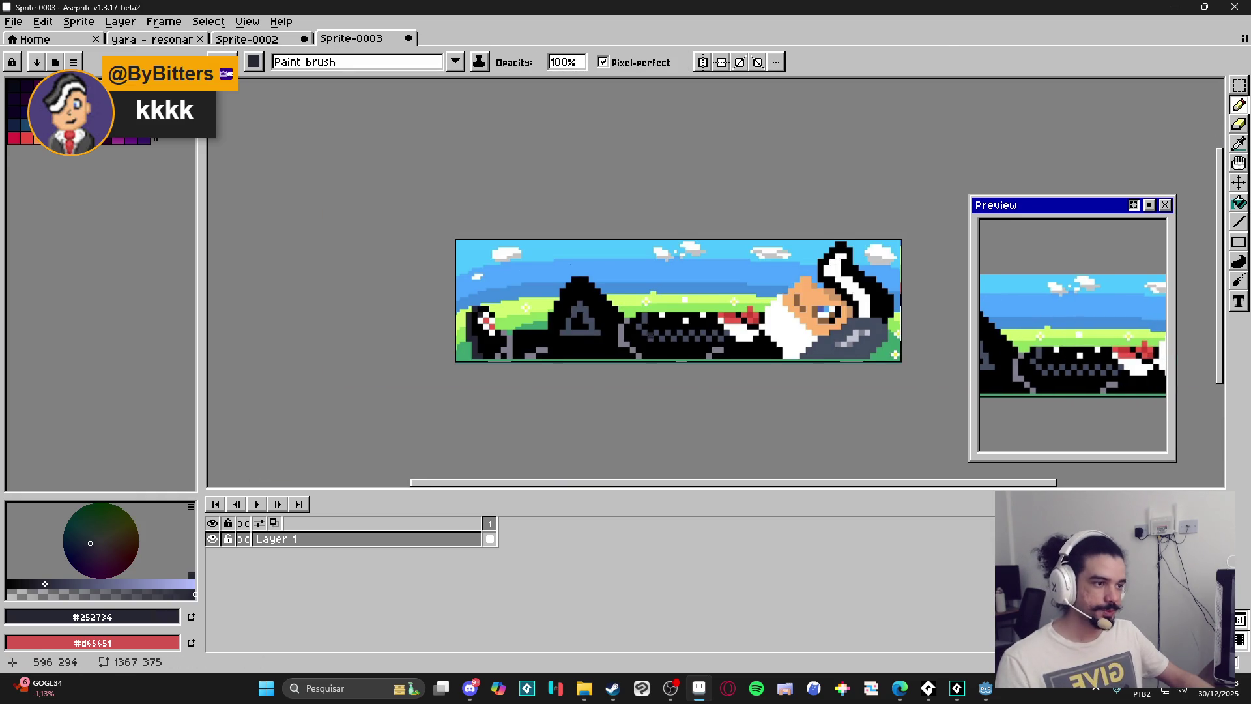
{"action": "left_click_drag", "start_coordinate": [645, 337], "coordinate": [533, 344]}
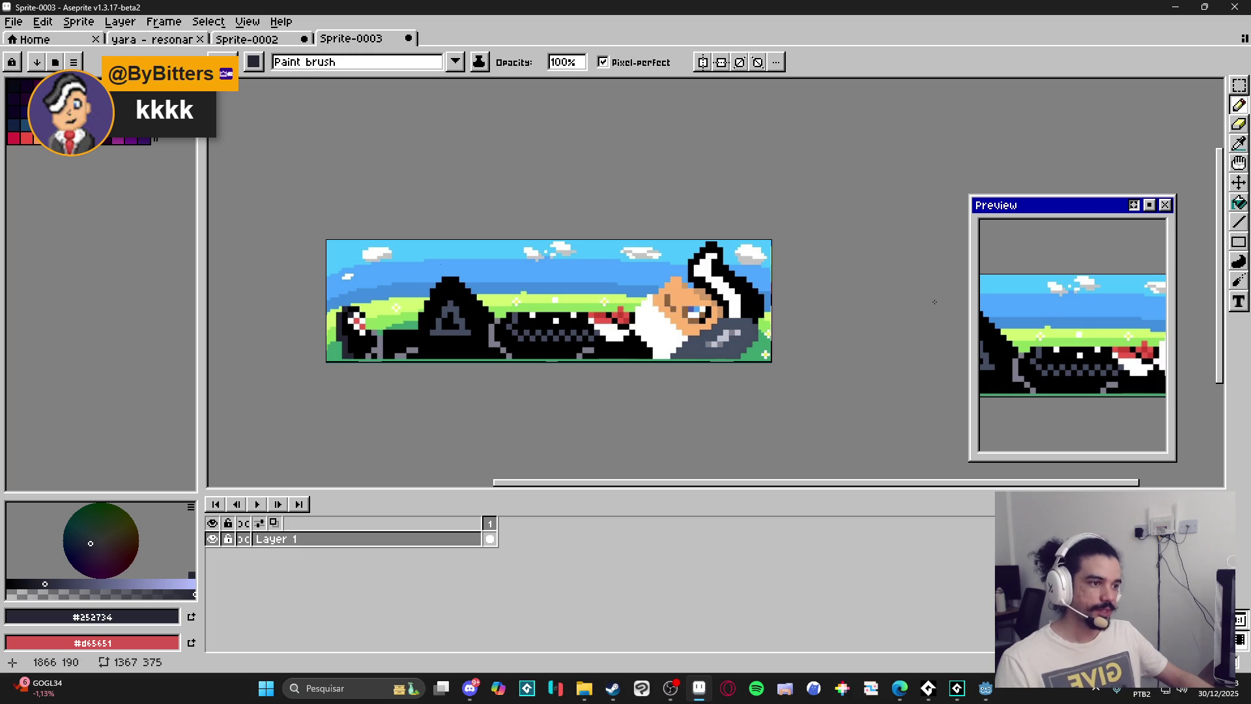
{"action": "scroll", "coordinate": [659, 333], "scroll_direction": "down", "scroll_amount": 1}
{"action": "scroll", "coordinate": [579, 340], "scroll_direction": "up", "scroll_amount": 1}
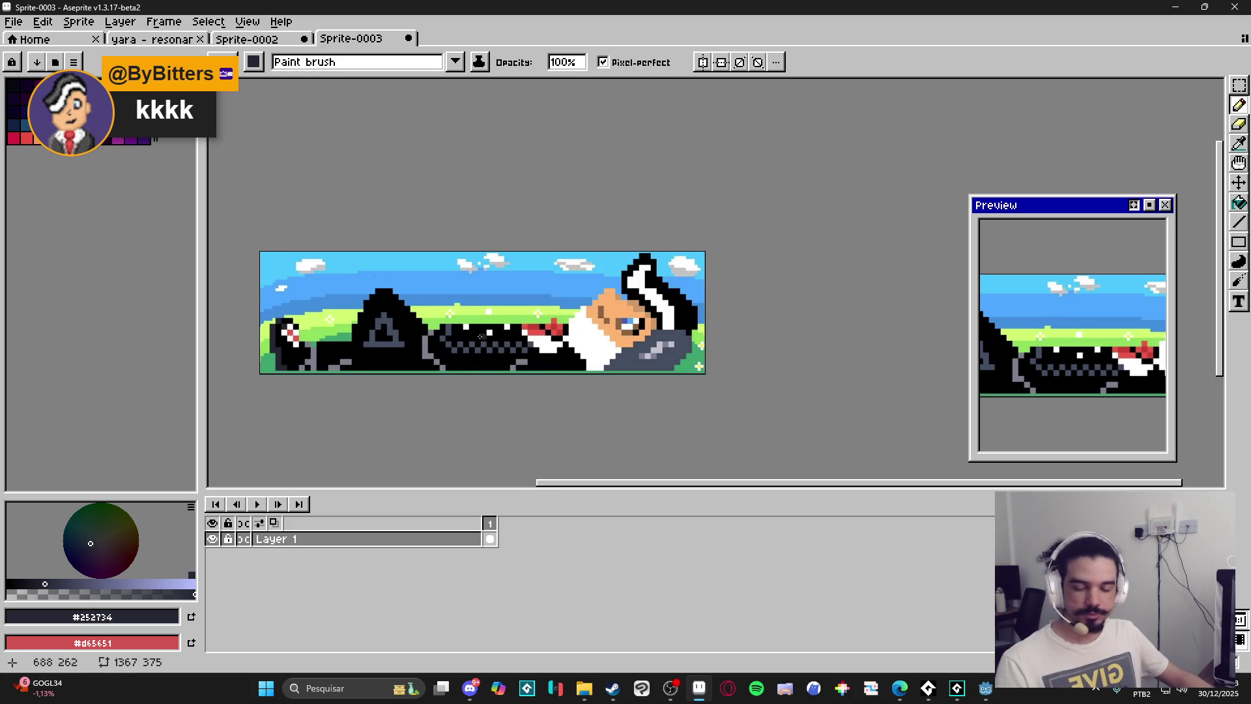
{"action": "left_click_drag", "start_coordinate": [478, 364], "coordinate": [460, 376]}
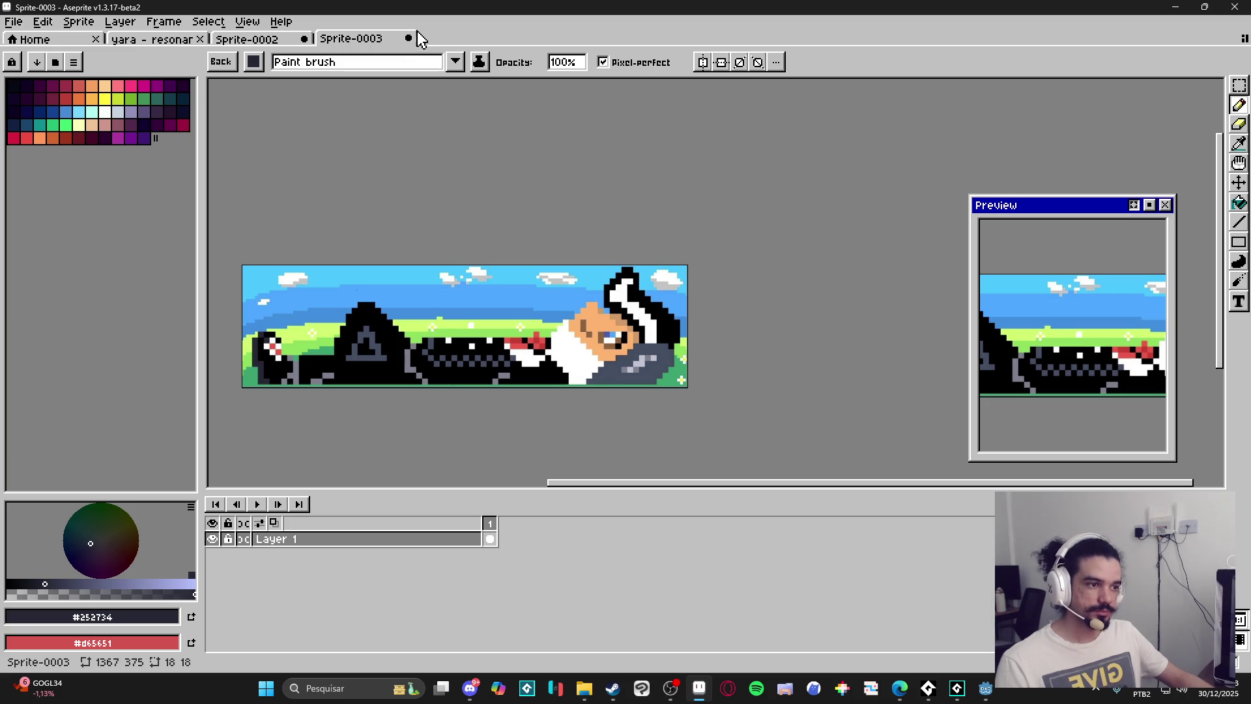
{"action": "left_click", "coordinate": [409, 41]}
Close Sprite-0003 and Sprite-0002 without saving, then bring up Canvas Size for the yara animation.
{"action": "left_click", "coordinate": [611, 377]}
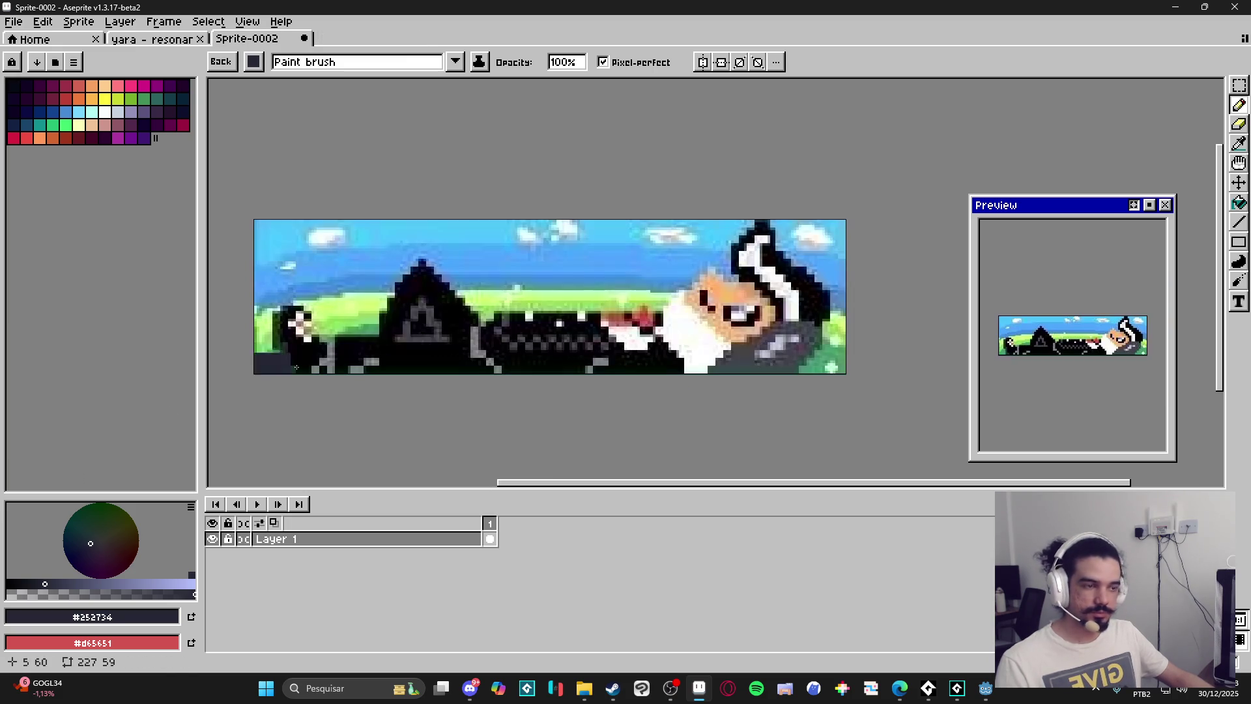
{"action": "left_click", "coordinate": [303, 40]}
{"action": "left_click", "coordinate": [616, 378]}
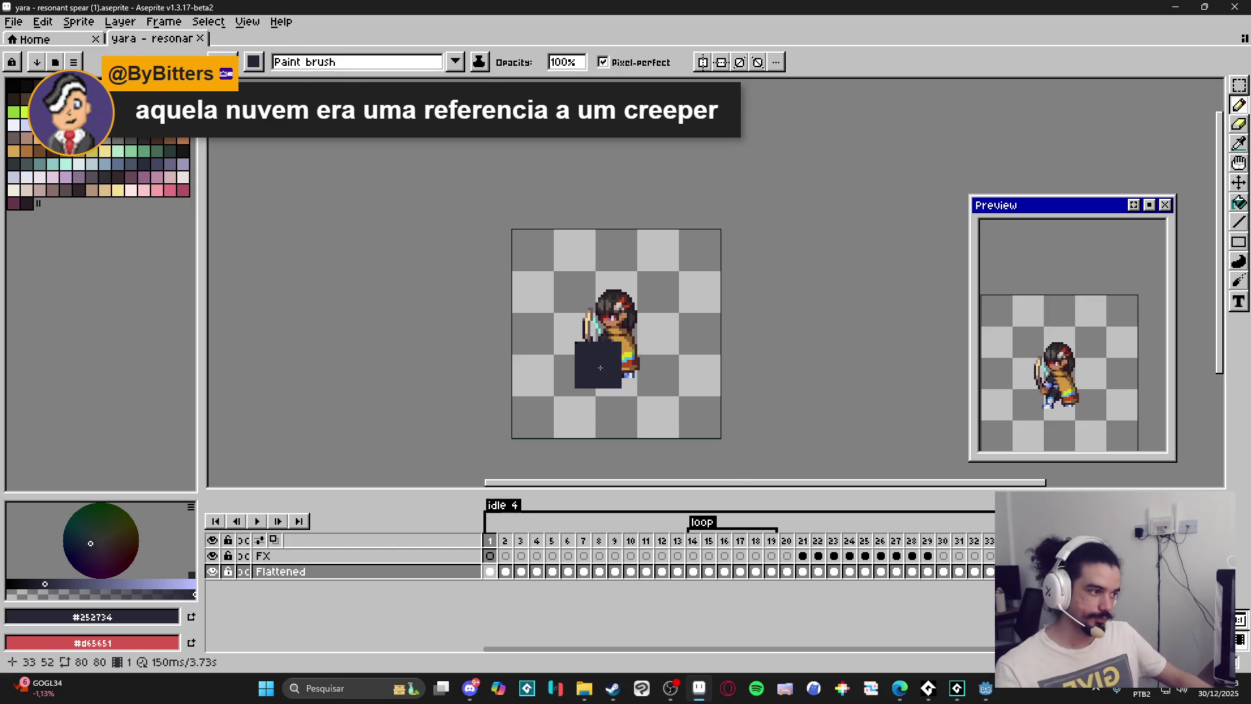
{"action": "key", "text": "Escape"}
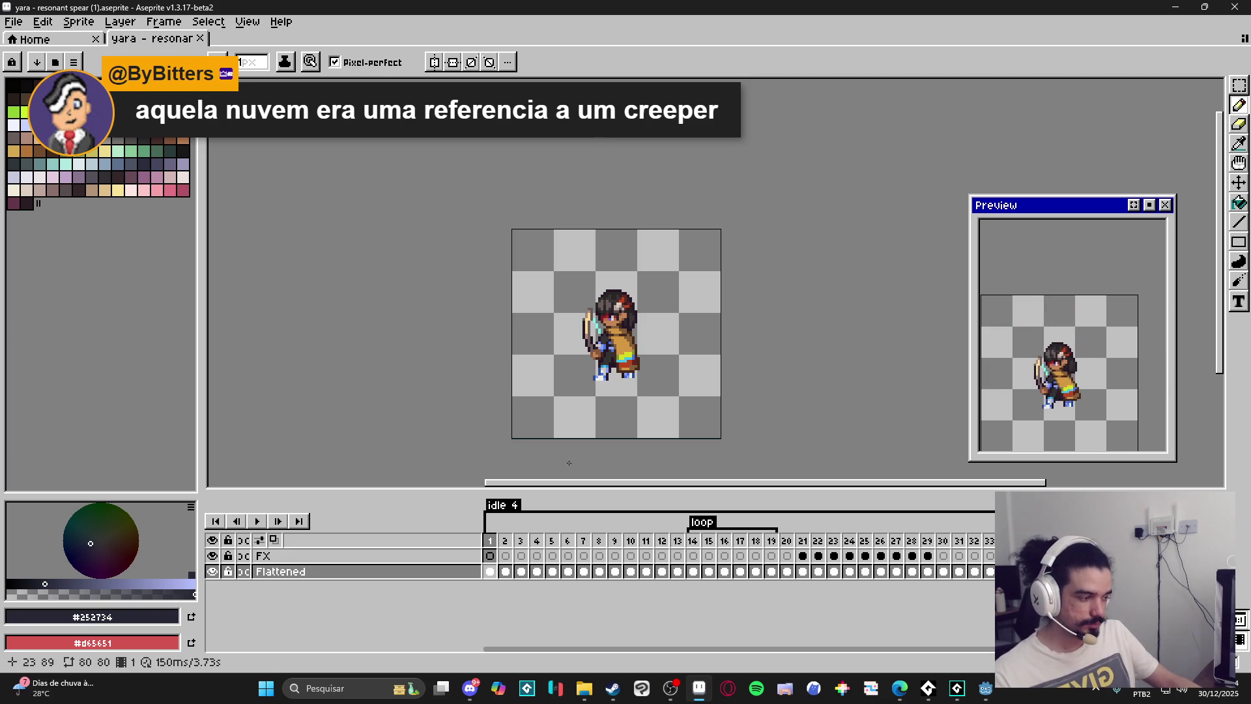
{"action": "key", "text": "ctrl+alt+c"}
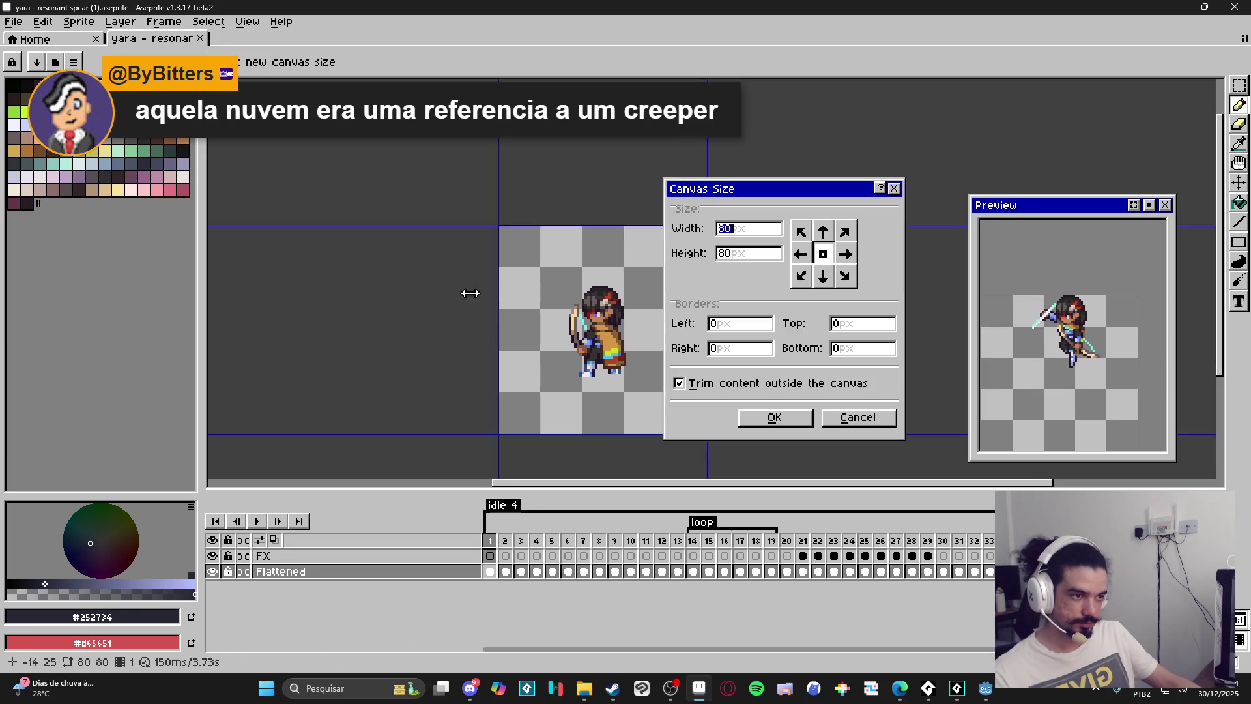
Enlarge the canvas to 256 px wide, extending it left, right and upward.
{"action": "left_click_drag", "start_coordinate": [540, 317], "coordinate": [424, 317]}
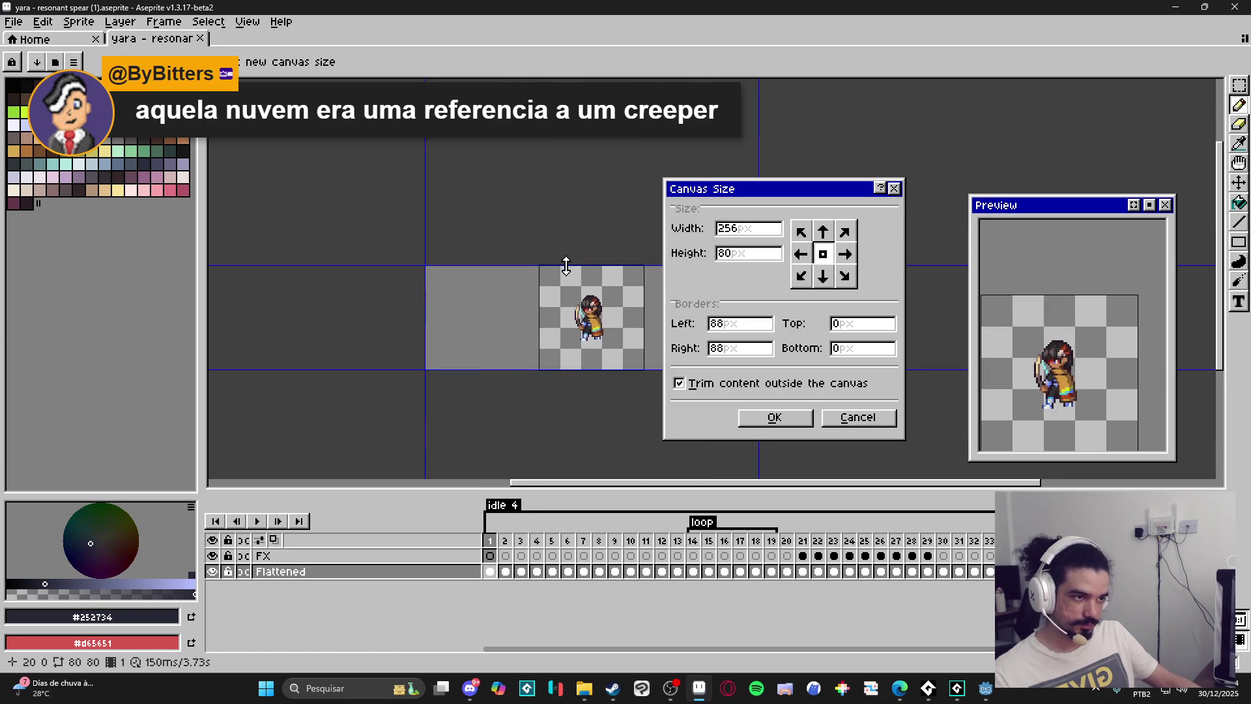
{"action": "left_click_drag", "start_coordinate": [557, 266], "coordinate": [557, 178]}
{"action": "left_click", "coordinate": [779, 416]}
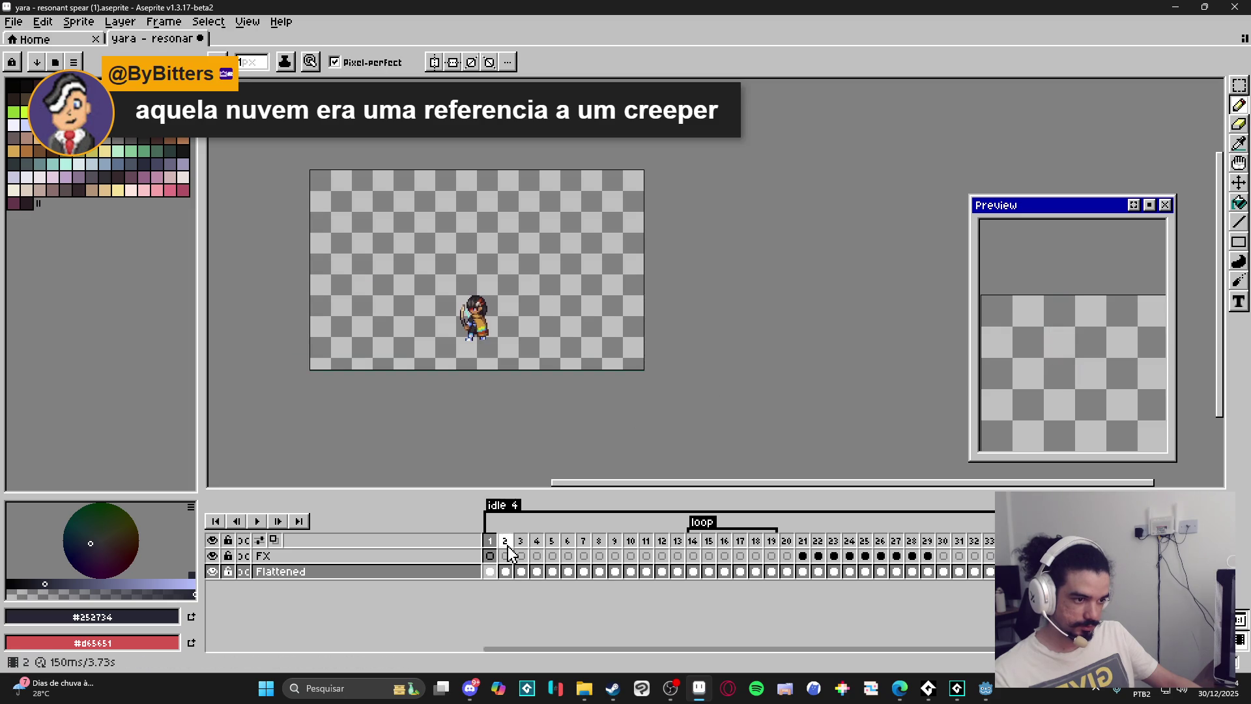
Play the animation, step through frames 12–23, and hide the FX layer.
{"action": "left_click", "coordinate": [258, 521]}
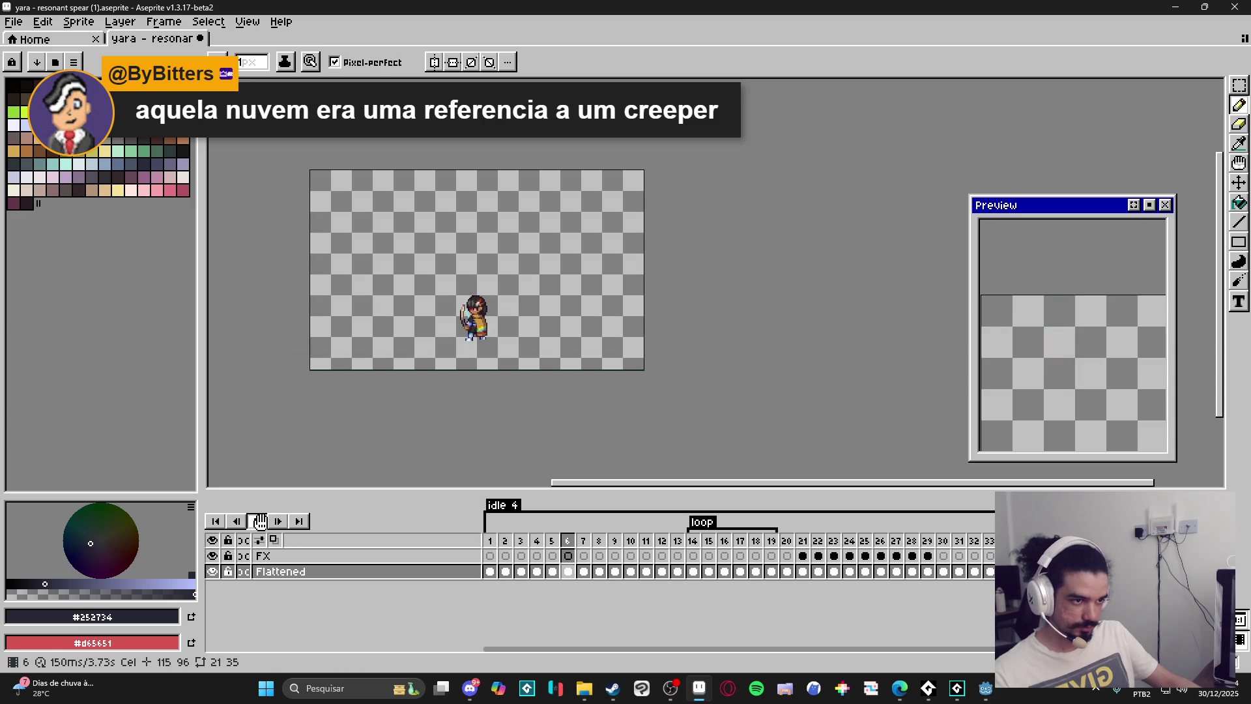
{"action": "left_click", "coordinate": [259, 521]}
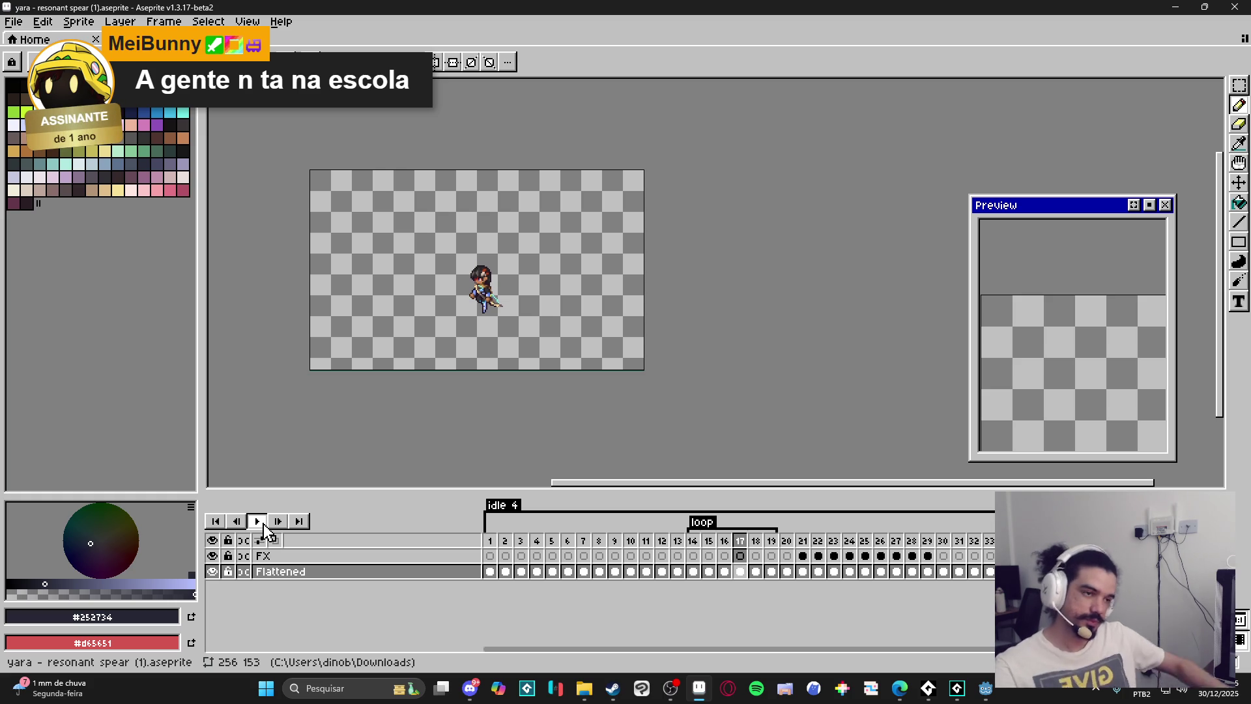
{"action": "left_click", "coordinate": [692, 540]}
{"action": "left_click", "coordinate": [664, 541]}
{"action": "left_click", "coordinate": [678, 549]}
{"action": "left_click", "coordinate": [694, 549]}
{"action": "left_click", "coordinate": [709, 553]}
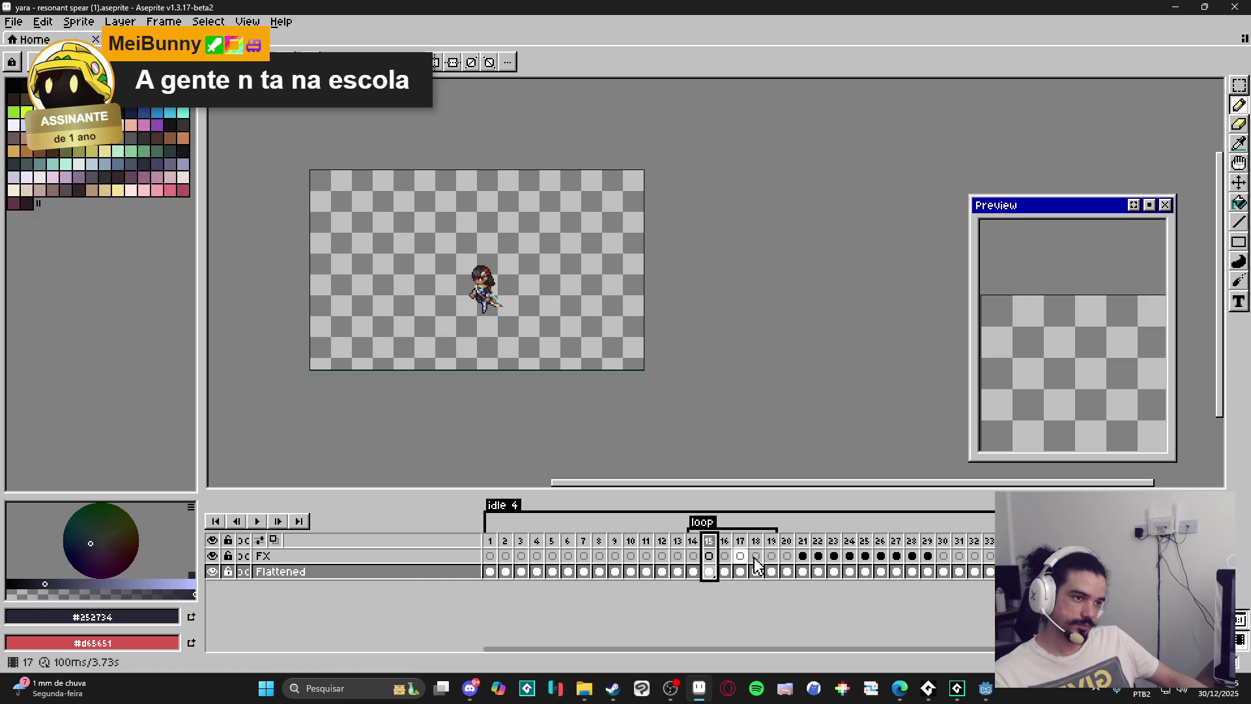
{"action": "left_click", "coordinate": [788, 555]}
{"action": "left_click", "coordinate": [802, 550]}
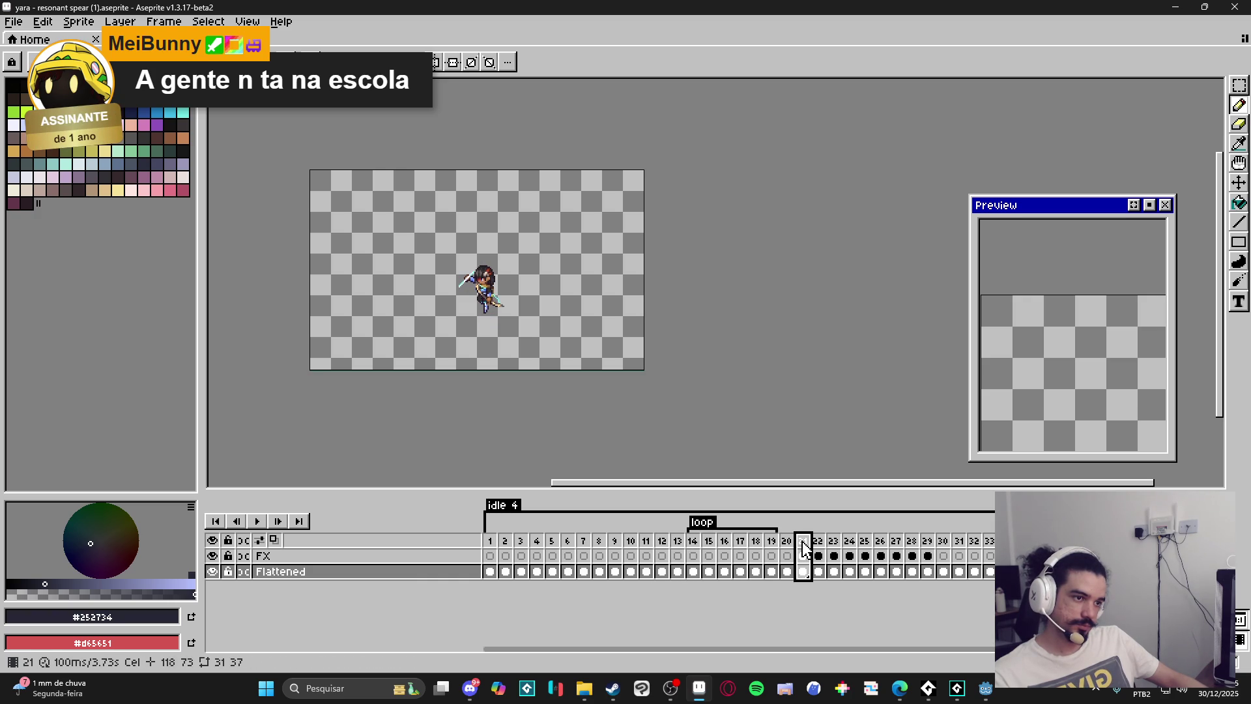
{"action": "left_click", "coordinate": [819, 548]}
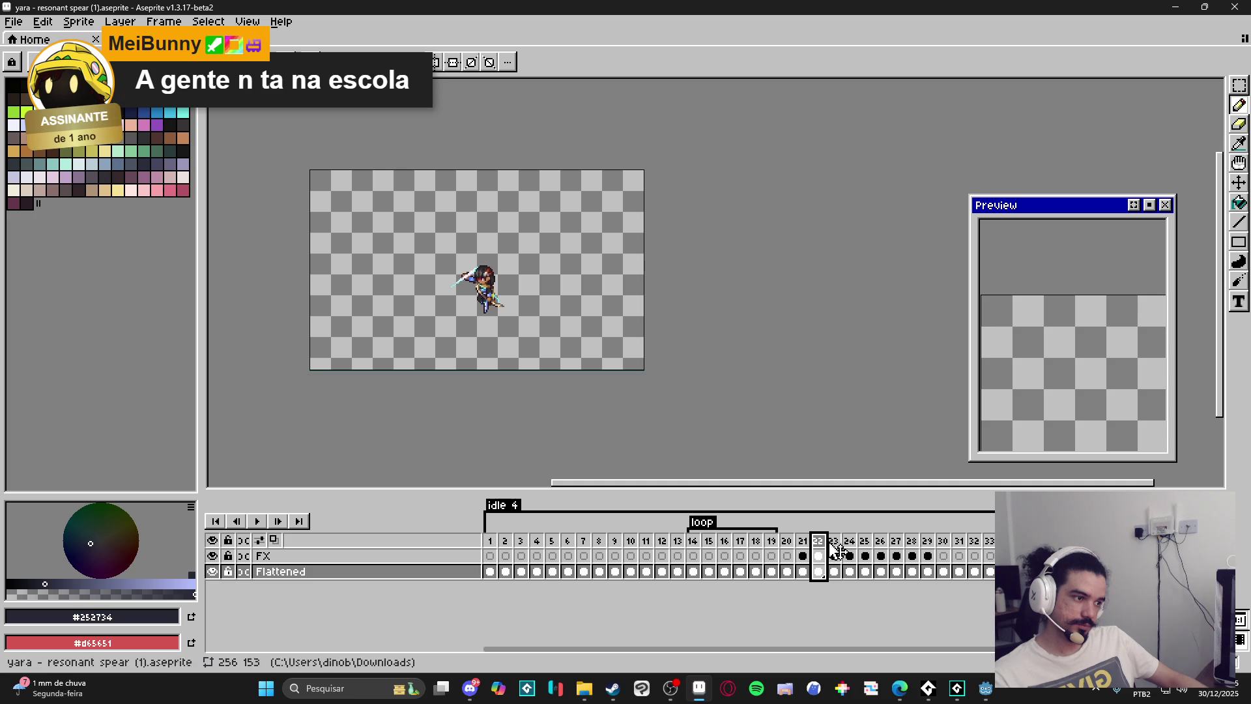
{"action": "left_click", "coordinate": [835, 546]}
{"action": "left_click", "coordinate": [805, 547]}
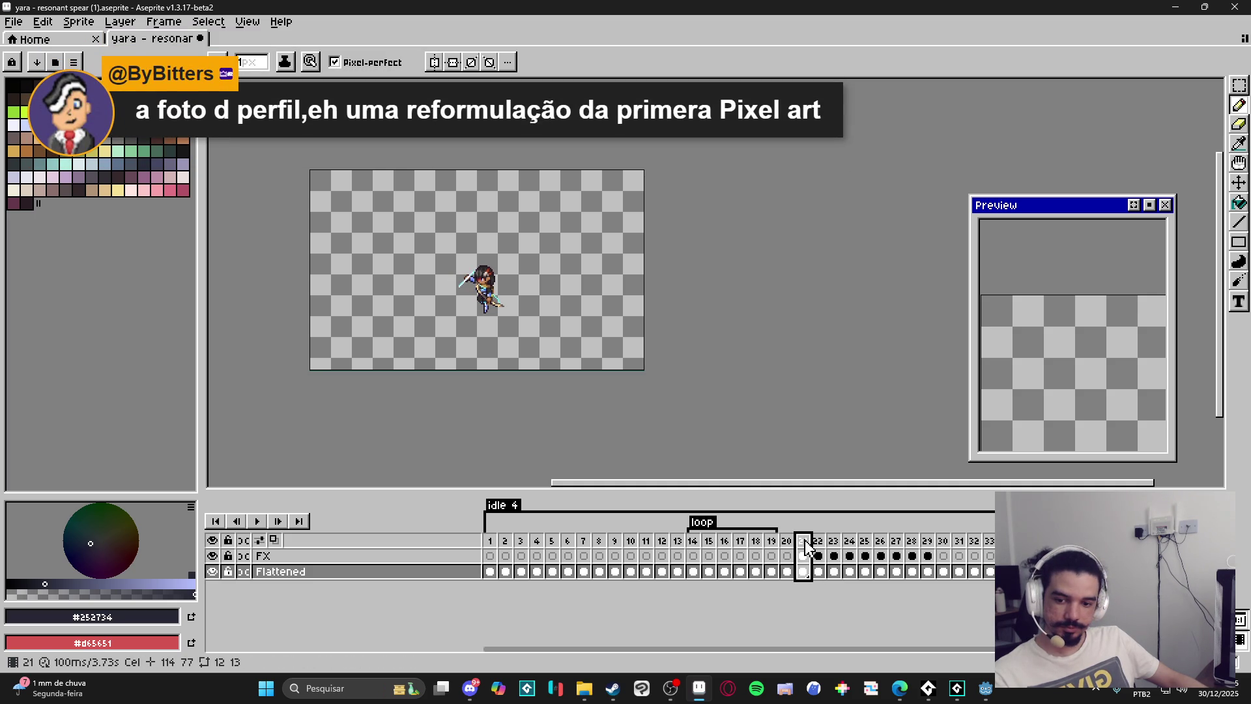
{"action": "left_click", "coordinate": [213, 555]}
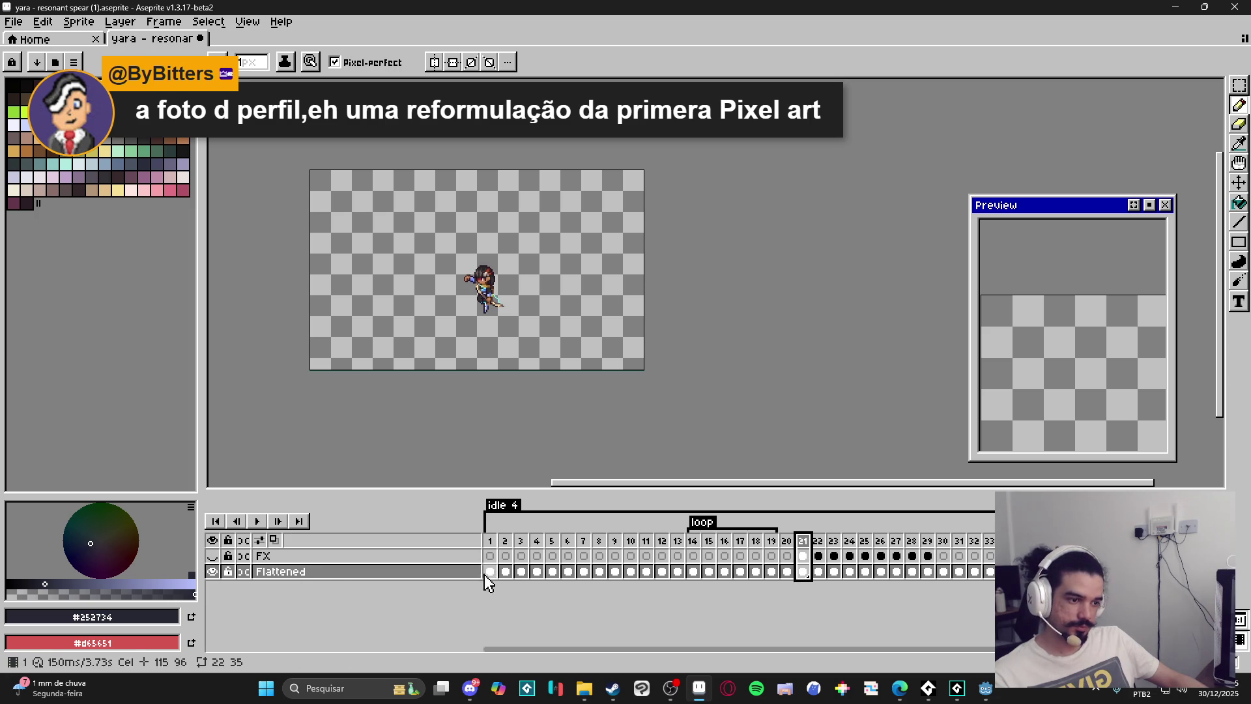
Add a new empty layer at frame 21 and pick white for the Pencil.
{"action": "left_click", "coordinate": [463, 574]}
{"action": "key", "text": "shift+n"}
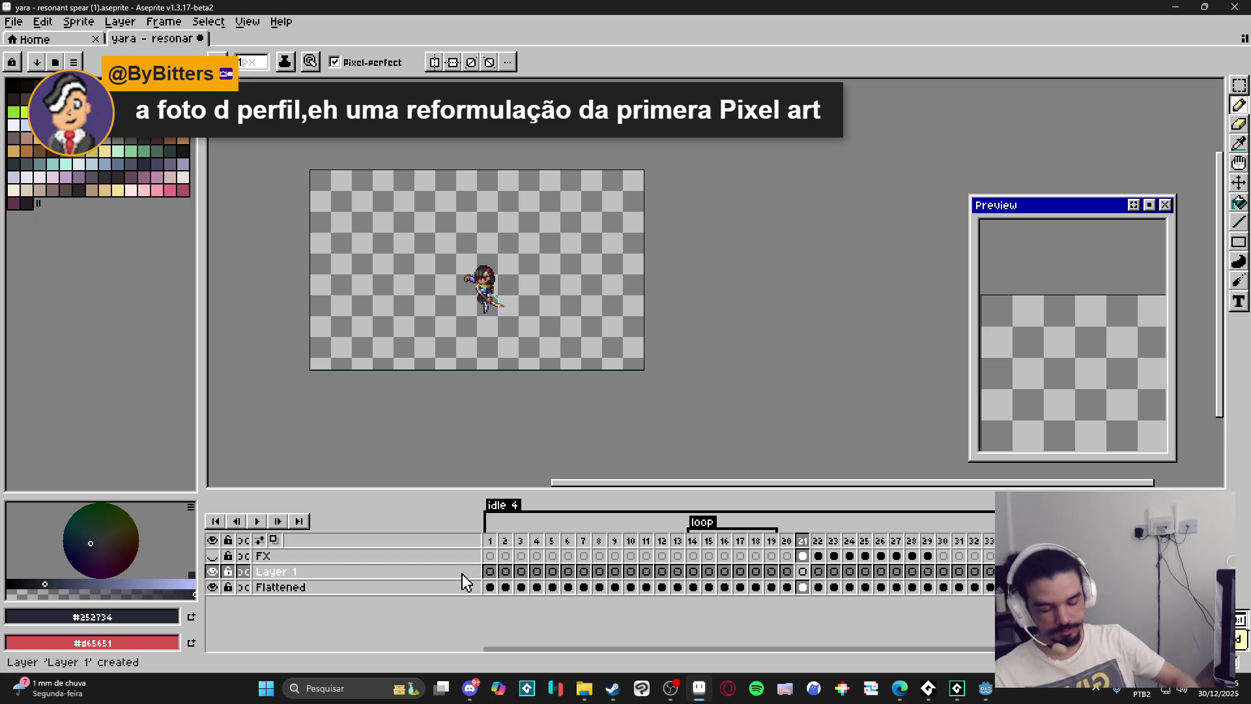
{"action": "left_click", "coordinate": [803, 571]}
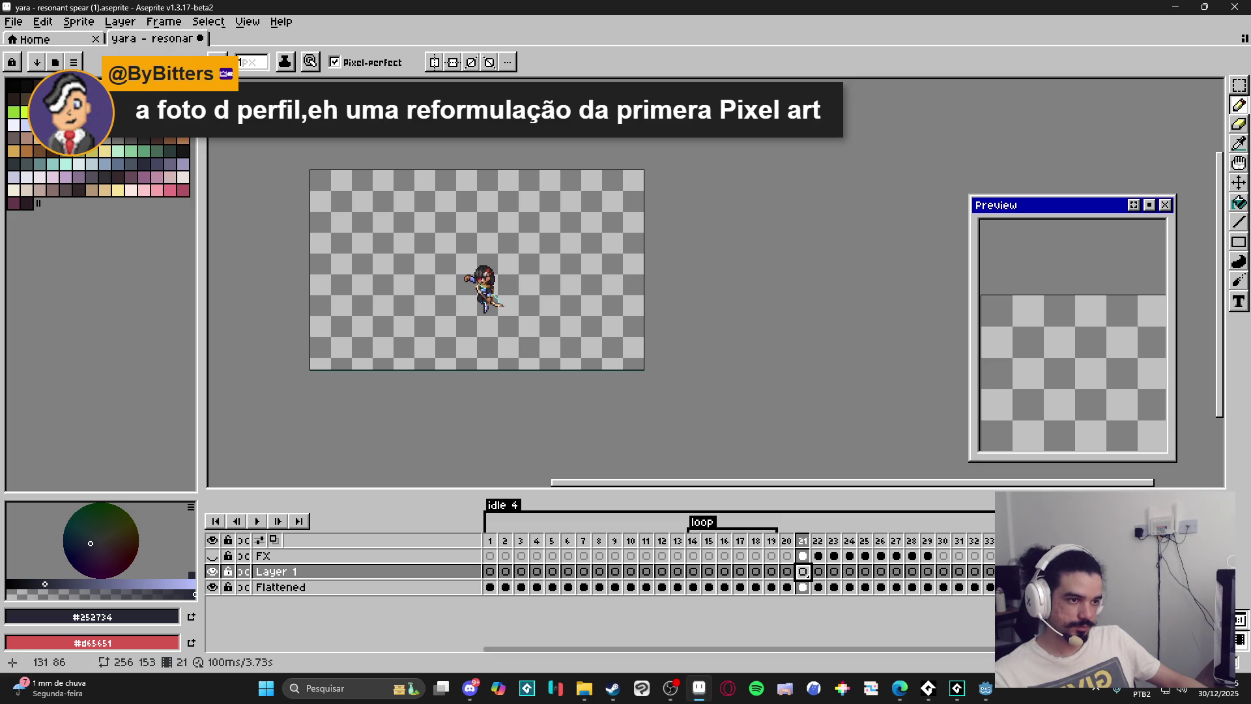
{"action": "scroll", "coordinate": [481, 273], "scroll_direction": "up", "scroll_amount": 3}
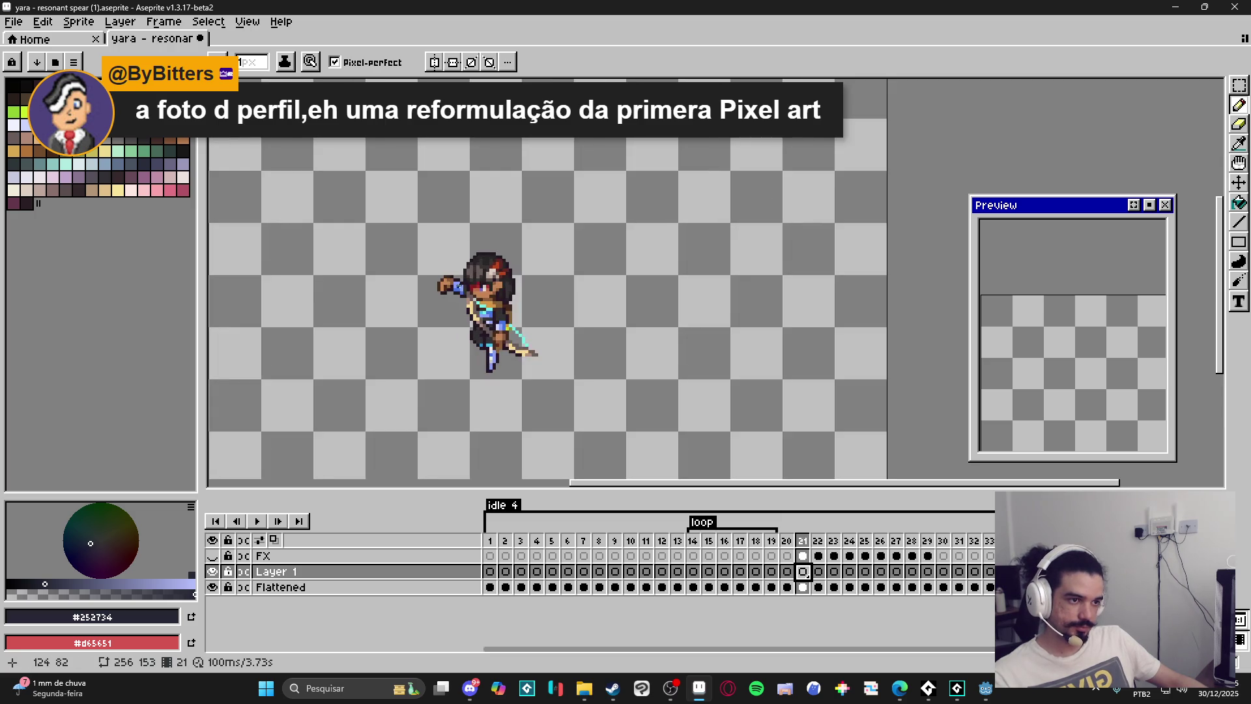
{"action": "left_click", "coordinate": [445, 321], "text": "alt"}
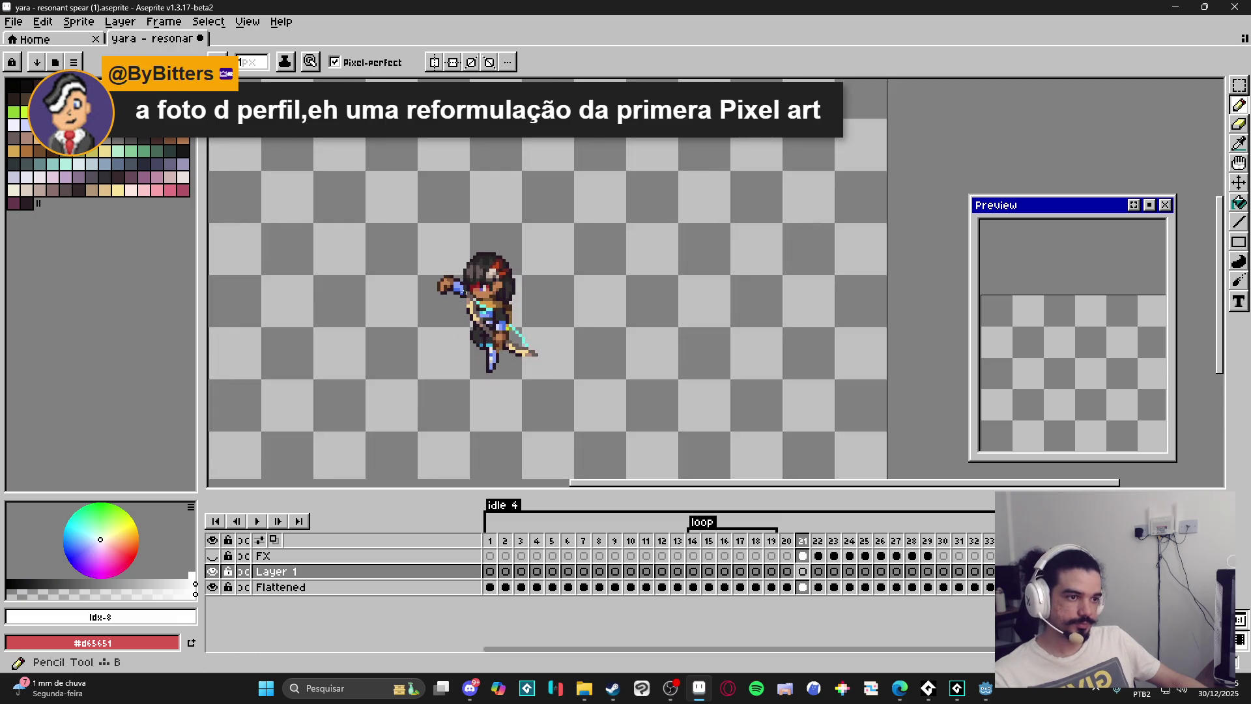
{"action": "mouse_move", "coordinate": [445, 322]}
{"action": "left_mouse_down"}
{"action": "mouse_move", "coordinate": [472, 301]}
{"action": "mouse_move", "coordinate": [511, 190]}
{"action": "mouse_move", "coordinate": [536, 182]}
{"action": "mouse_move", "coordinate": [525, 179]}
{"action": "left_mouse_up"}
{"action": "key", "text": "v"}
{"action": "key", "text": "b"}
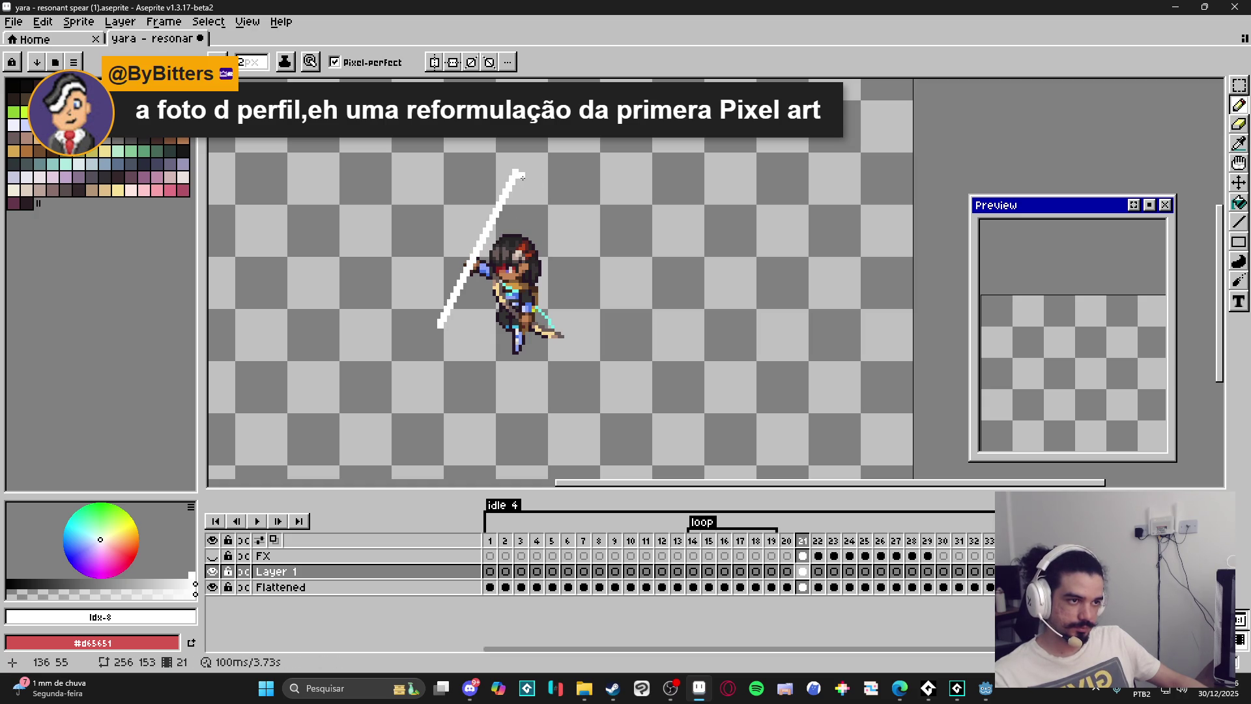
{"action": "key", "text": "b"}
Draw, thicken and extend the diagonal white spear streak down-left, undoing a stray line.
{"action": "left_click_drag", "start_coordinate": [518, 172], "coordinate": [442, 330]}
{"action": "left_click", "coordinate": [482, 254]}
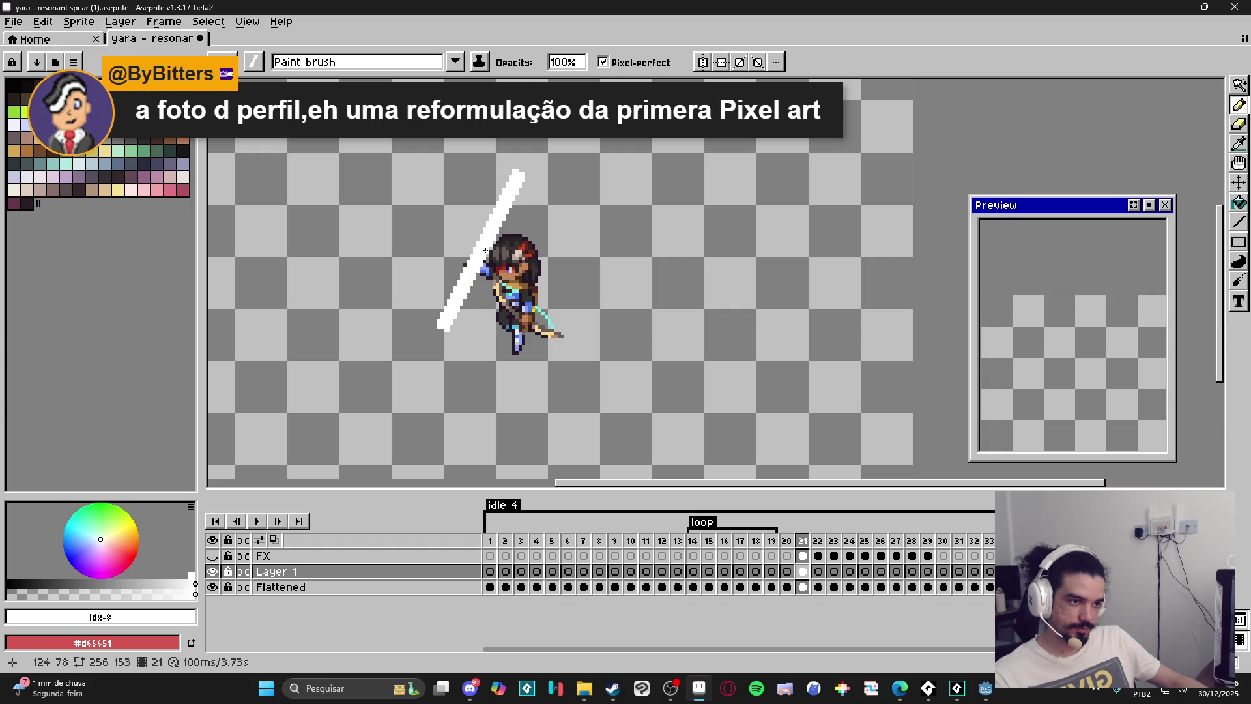
{"action": "left_click", "coordinate": [564, 140], "text": "shift"}
{"action": "key", "text": "ctrl+z"}
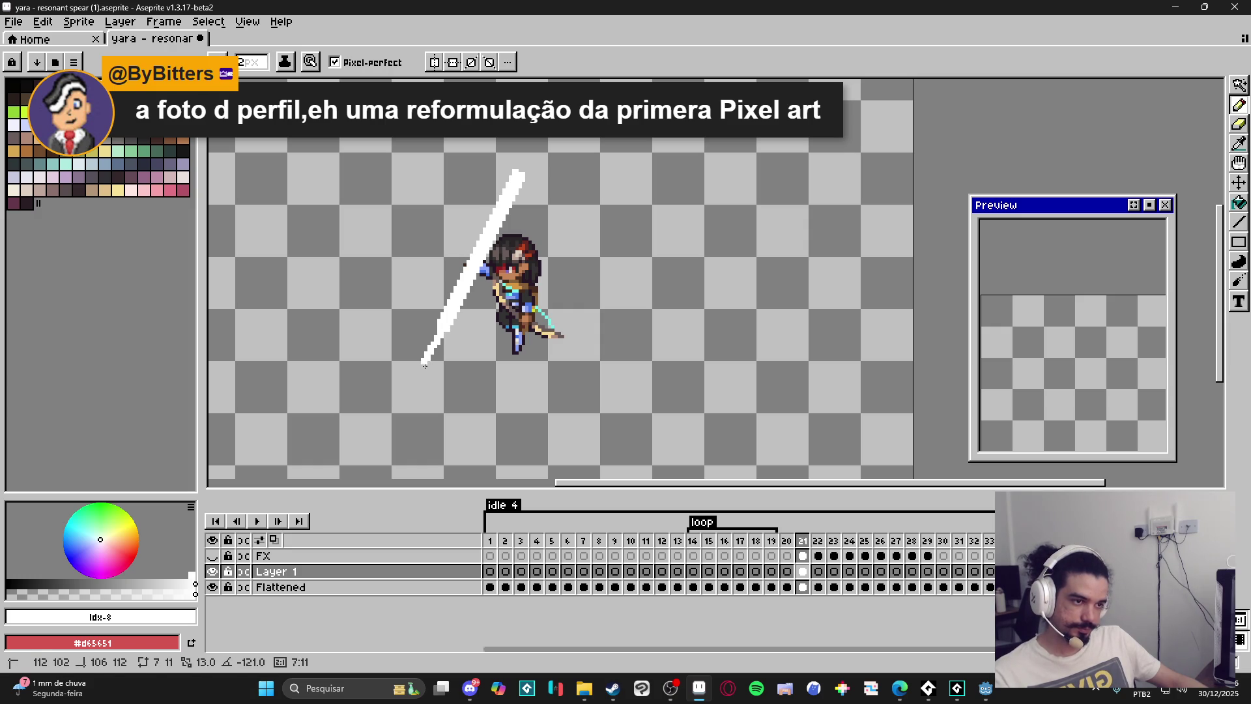
{"action": "left_click_drag", "start_coordinate": [447, 329], "coordinate": [425, 373]}
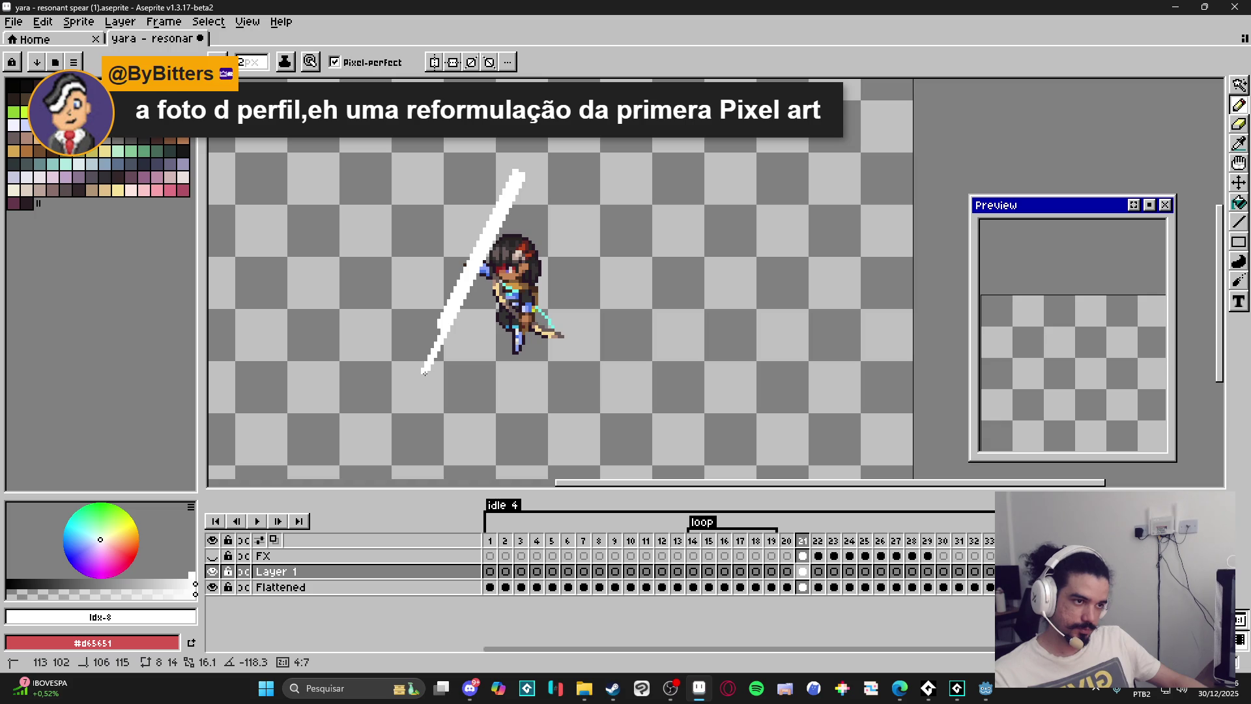
{"action": "left_click_drag", "start_coordinate": [441, 325], "coordinate": [528, 147]}
{"action": "scroll", "coordinate": [568, 189], "scroll_direction": "down", "scroll_amount": 2}
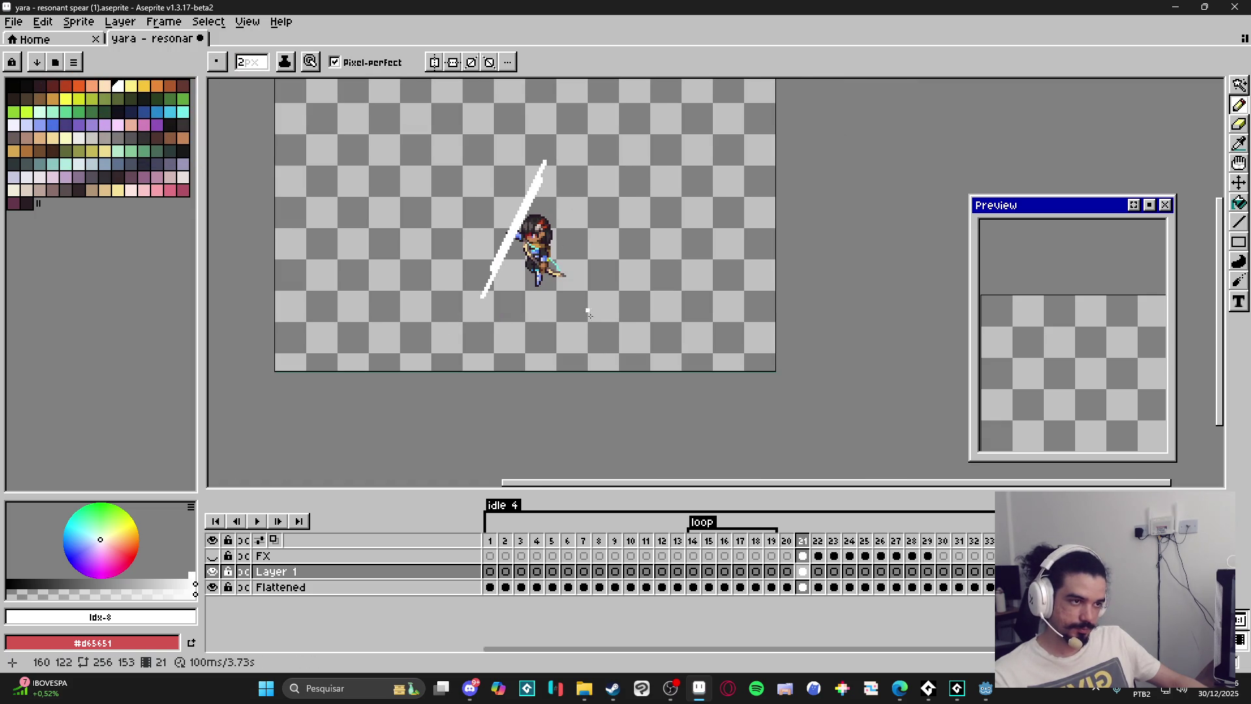
{"action": "mouse_move", "coordinate": [1081, 332]}
{"action": "left_mouse_down"}
{"action": "mouse_move", "coordinate": [1082, 274]}
{"action": "mouse_move", "coordinate": [1053, 358]}
{"action": "left_mouse_up"}
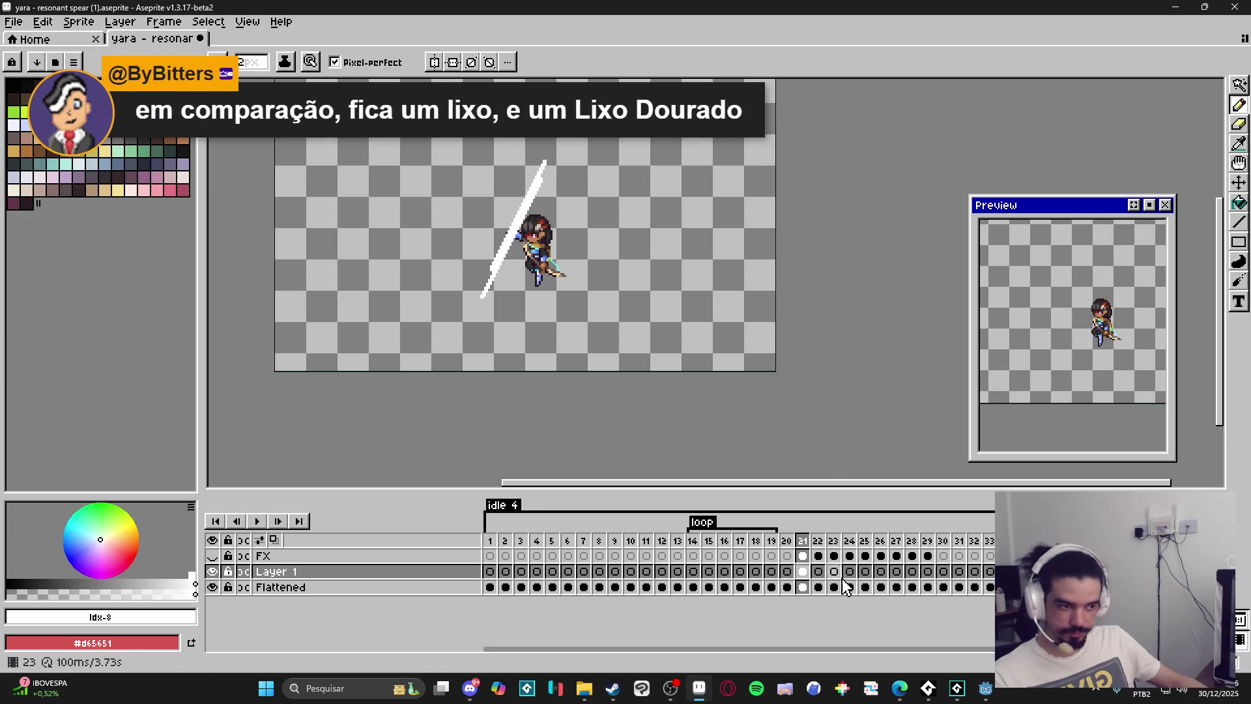
On frame 22 with onion skin on, draw a 1 px white diagonal streak.
{"action": "left_click", "coordinate": [819, 572]}
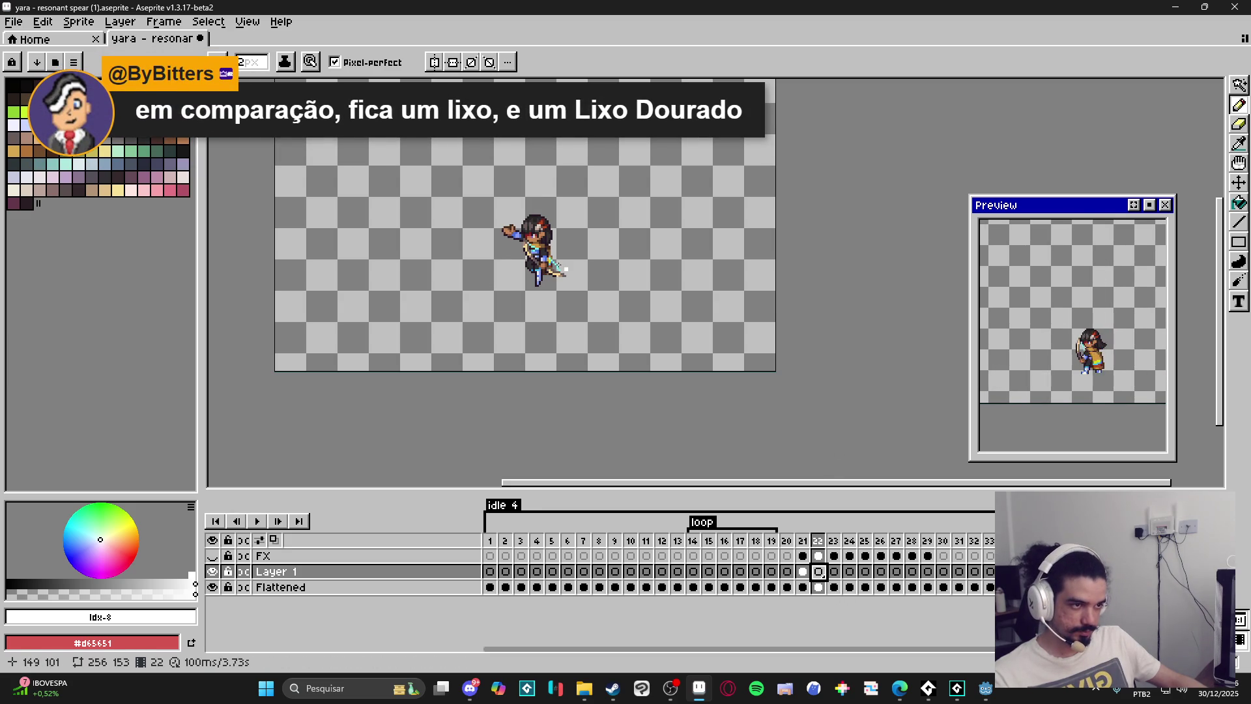
{"action": "left_click", "coordinate": [273, 542]}
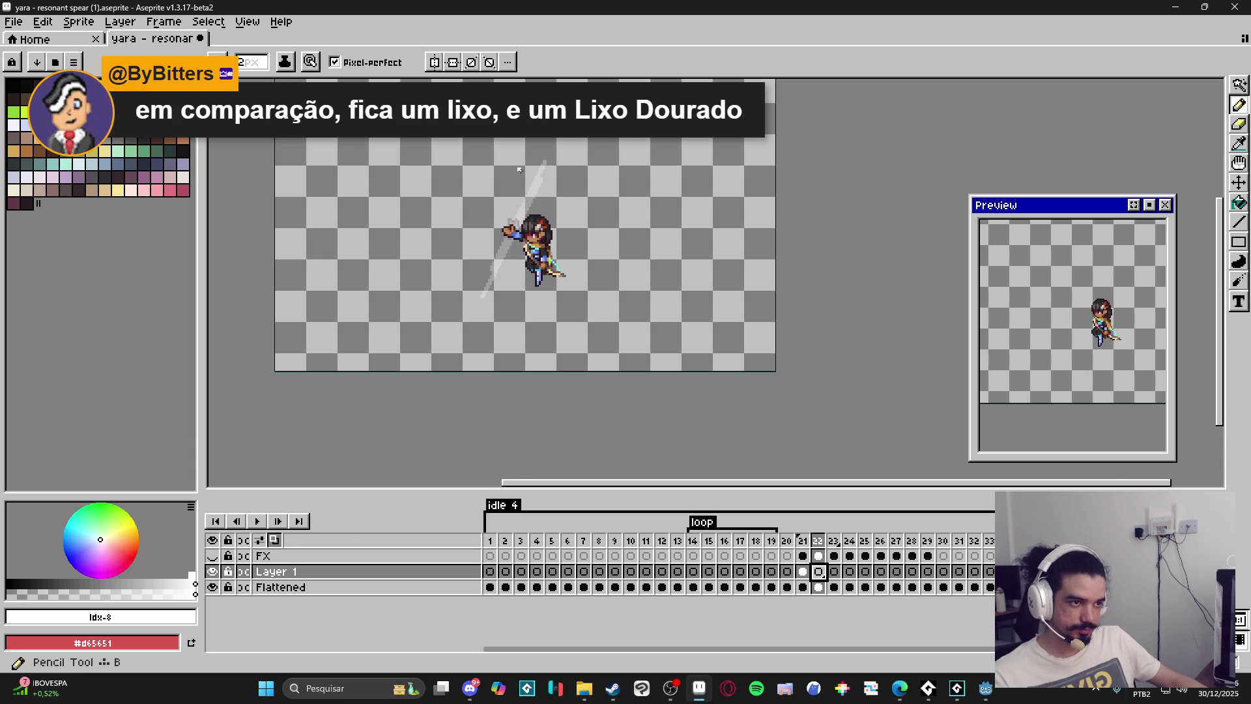
{"action": "scroll", "coordinate": [521, 216], "scroll_direction": "up", "scroll_amount": 2}
{"action": "left_click", "coordinate": [553, 152]}
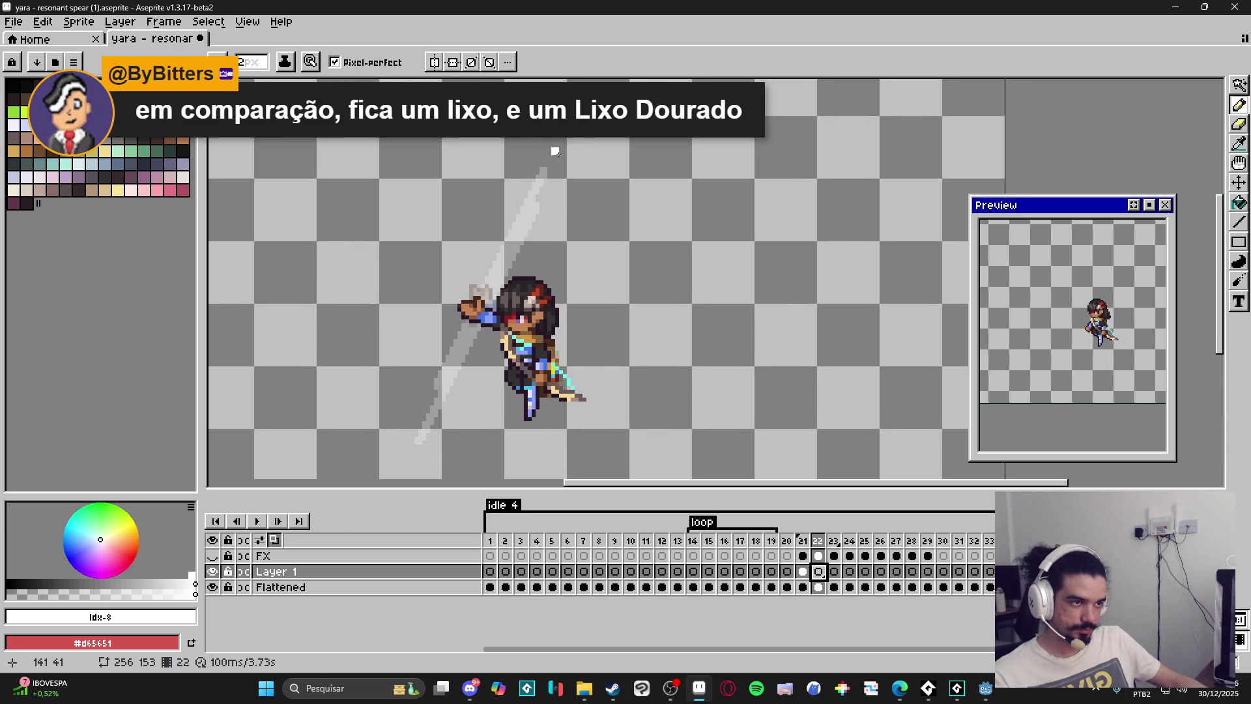
{"action": "left_click", "coordinate": [508, 250], "text": "shift"}
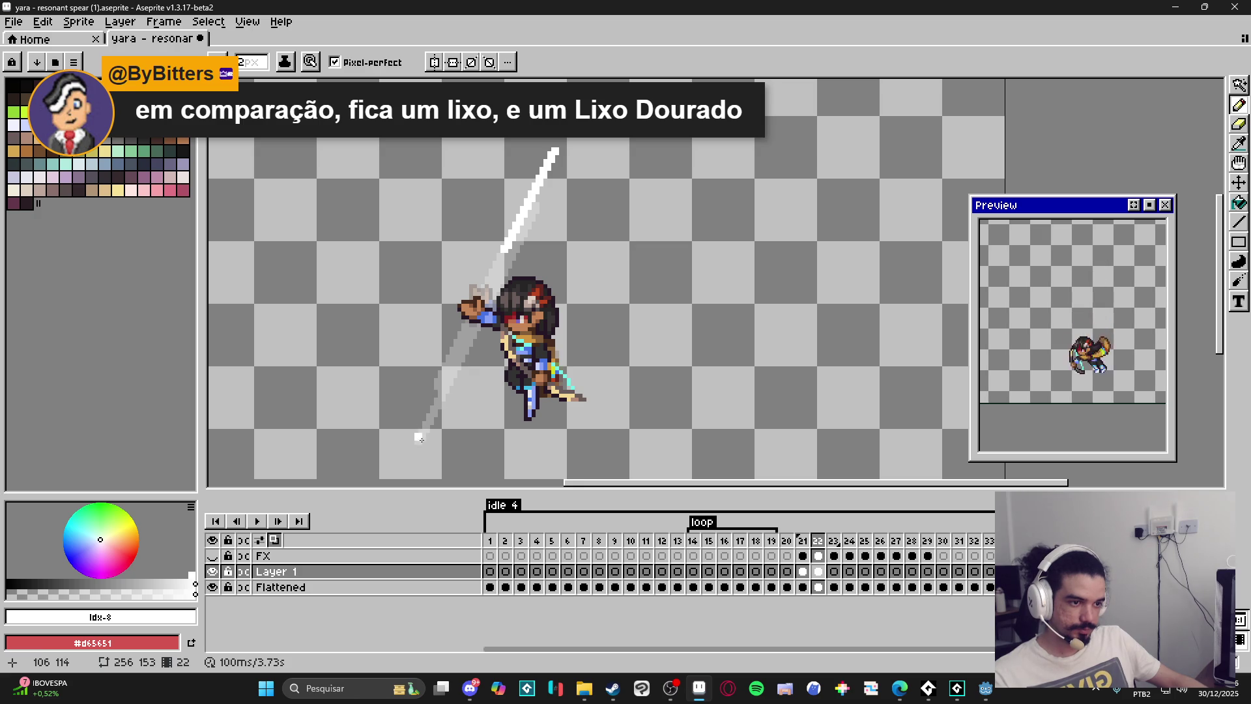
{"action": "left_click_drag", "start_coordinate": [410, 452], "coordinate": [458, 362]}
{"action": "key", "text": "minus"}
{"action": "left_click", "coordinate": [474, 330], "text": "shift"}
{"action": "scroll", "coordinate": [473, 332], "scroll_direction": "up", "scroll_amount": 2}
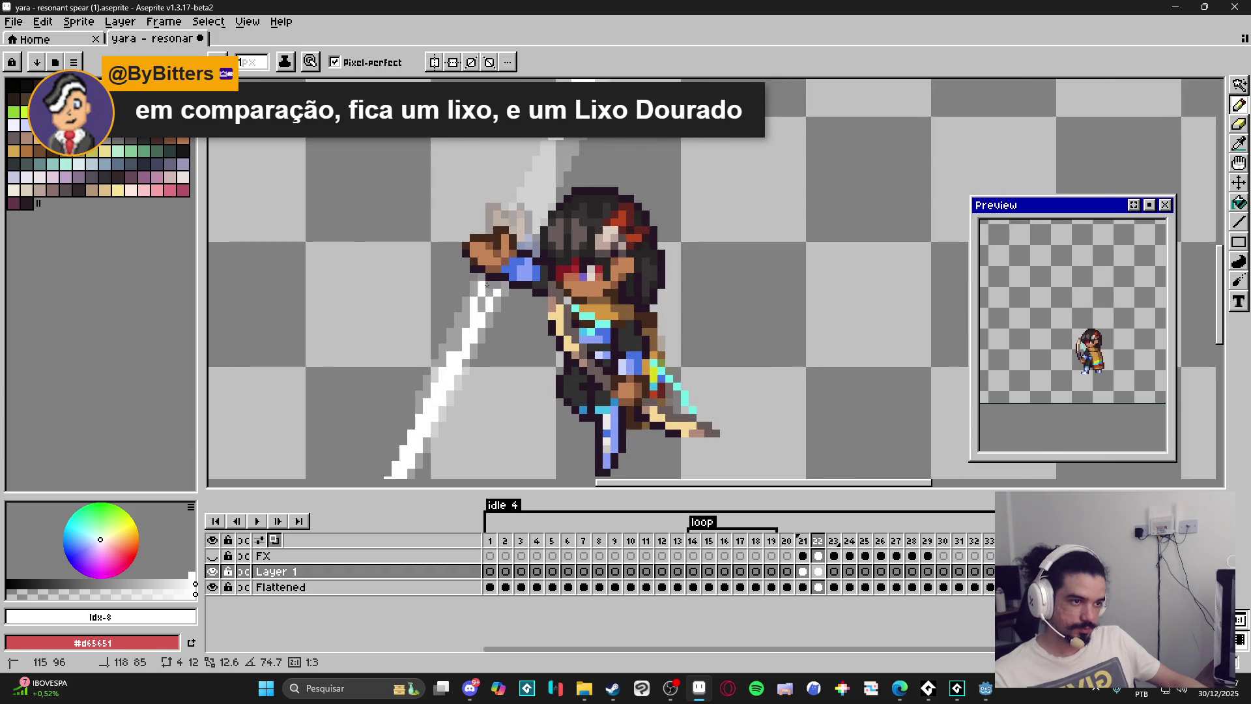
{"action": "left_click", "coordinate": [488, 293], "text": "shift"}
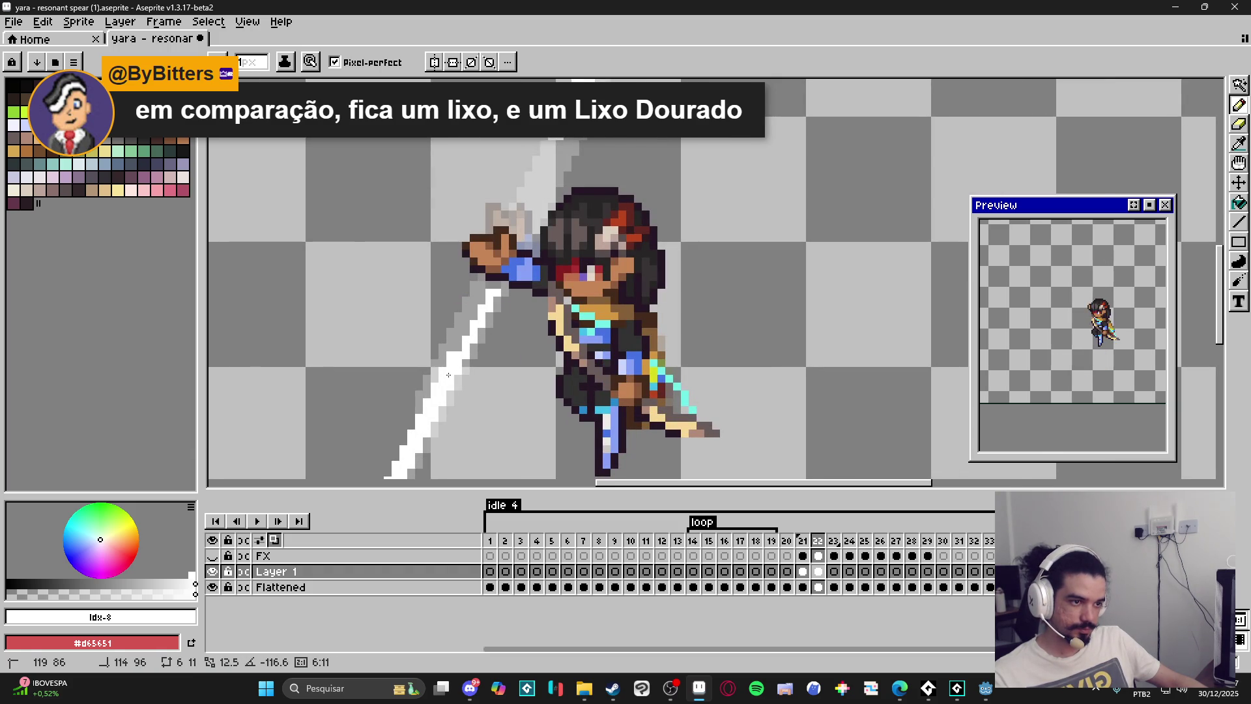
{"action": "scroll", "coordinate": [449, 376], "scroll_direction": "down", "scroll_amount": 2}
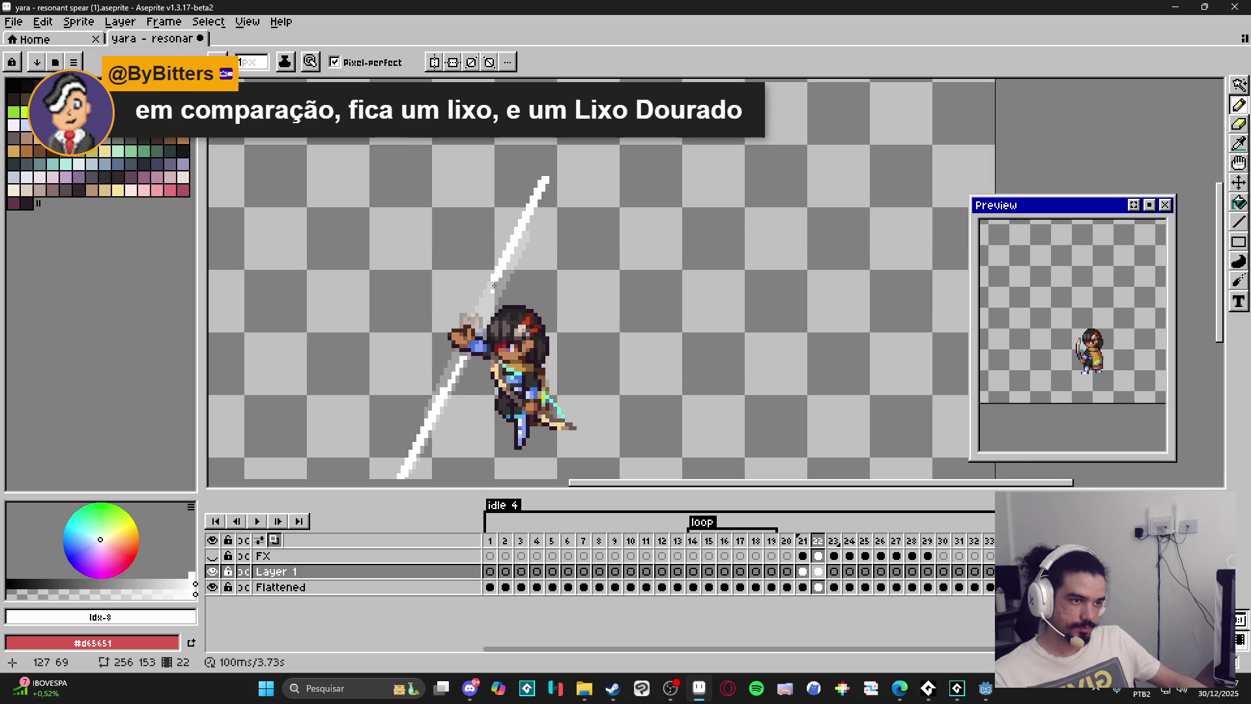
{"action": "scroll", "coordinate": [490, 284], "scroll_direction": "up", "scroll_amount": 2}
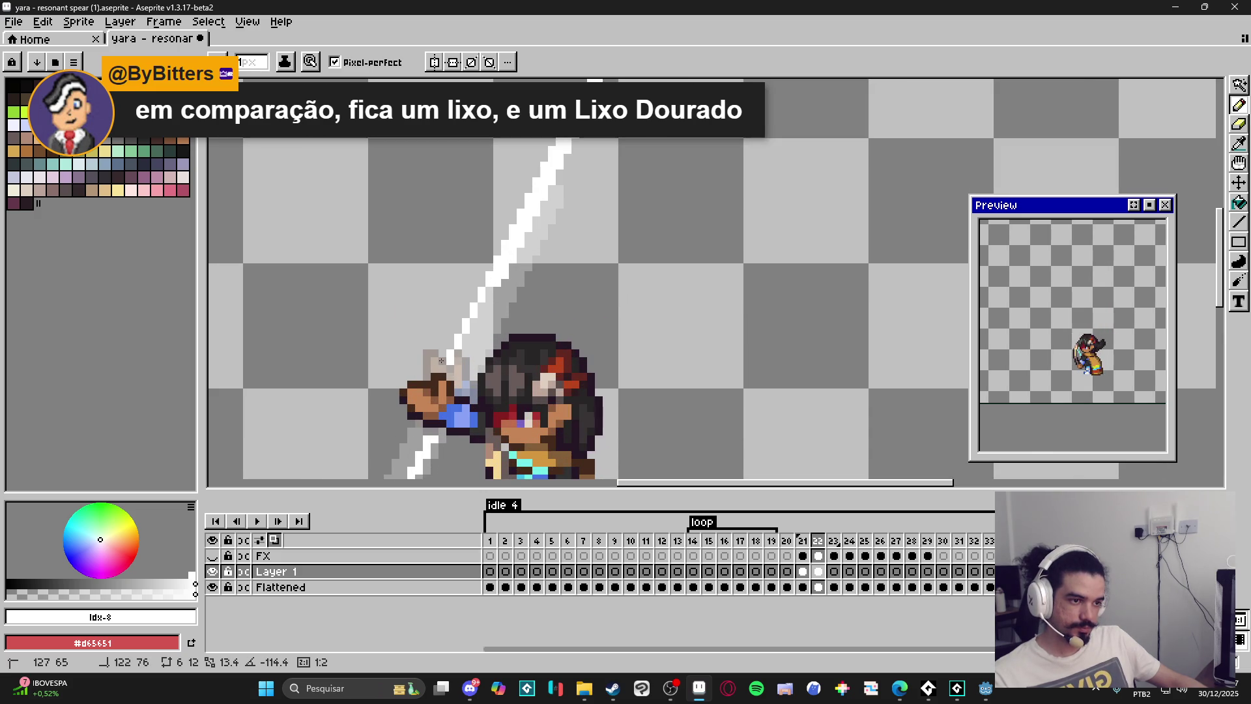
{"action": "scroll", "coordinate": [496, 342], "scroll_direction": "down", "scroll_amount": 4}
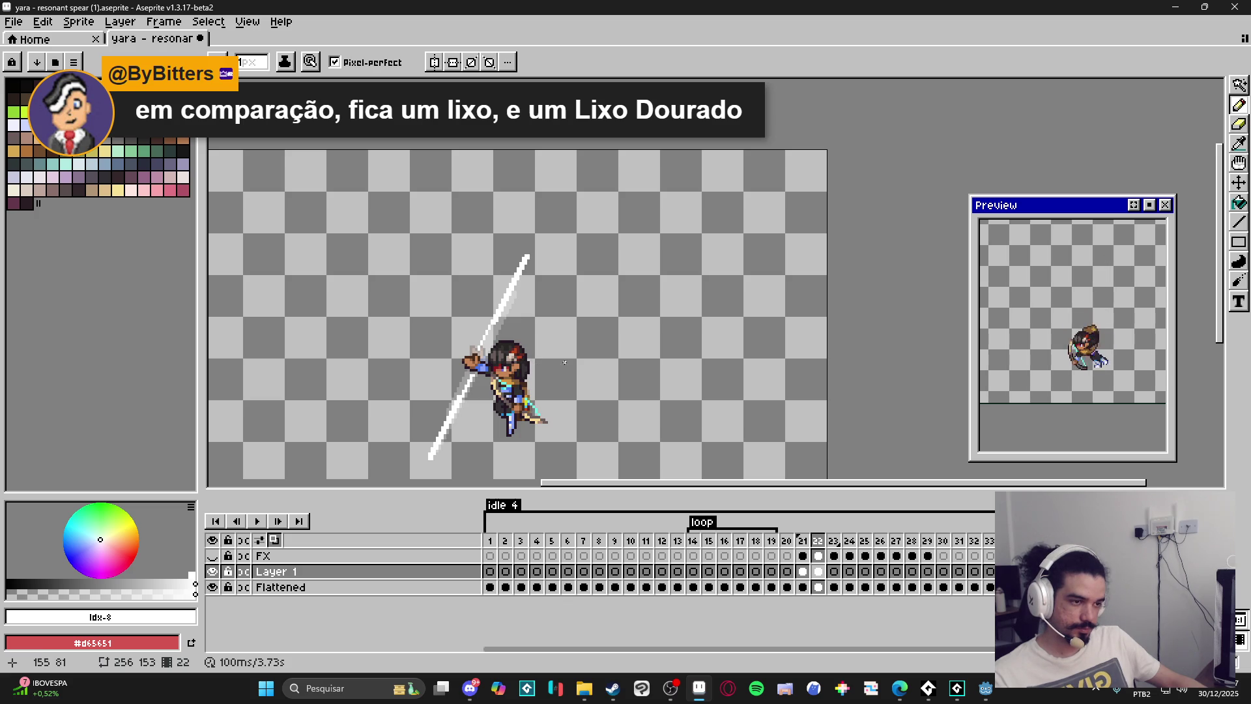
Draw a white down-left streak on frame 23, comparing against frame 21.
{"action": "left_click", "coordinate": [819, 541]}
{"action": "left_click", "coordinate": [803, 541]}
{"action": "left_click", "coordinate": [819, 542]}
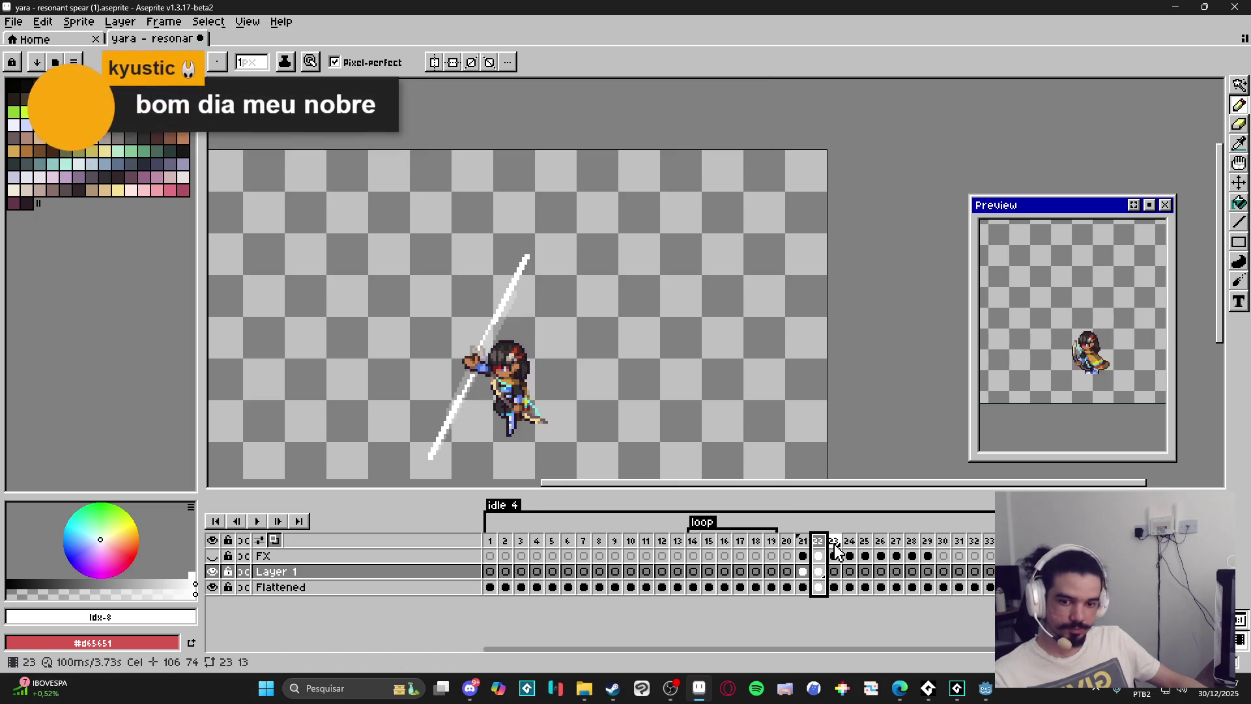
{"action": "left_click", "coordinate": [833, 551]}
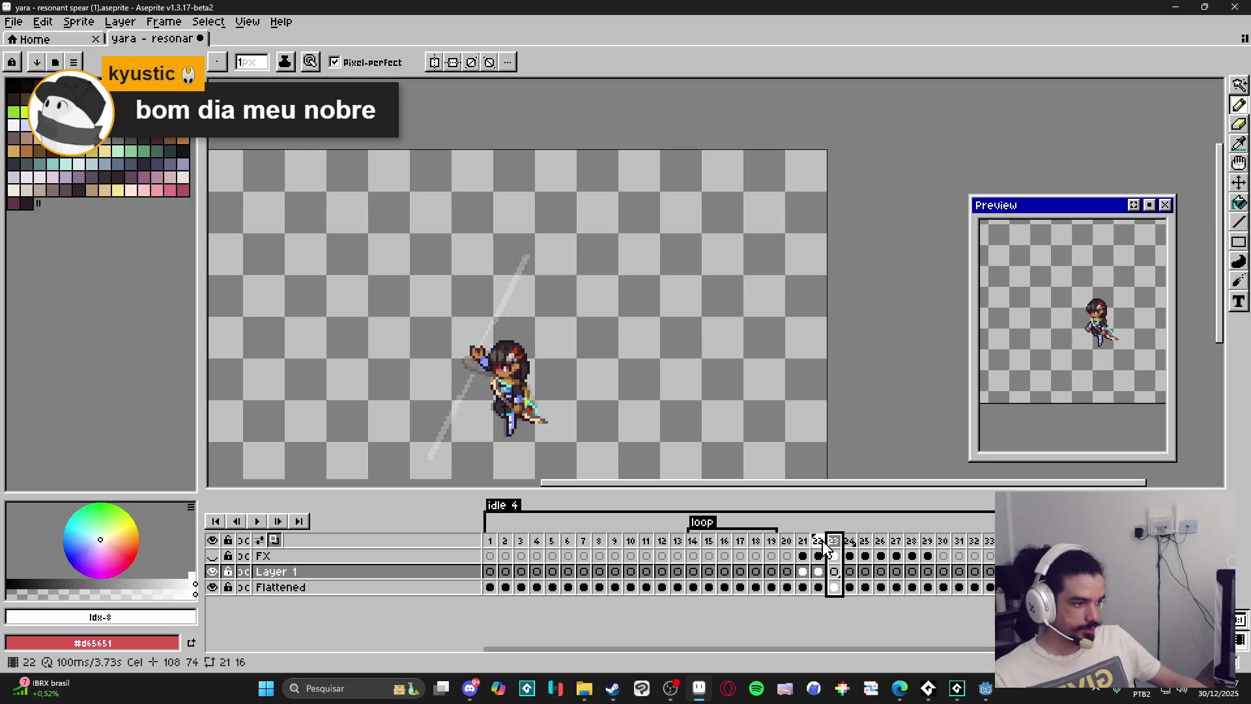
{"action": "key", "text": "Left"}
{"action": "key", "text": "Left"}
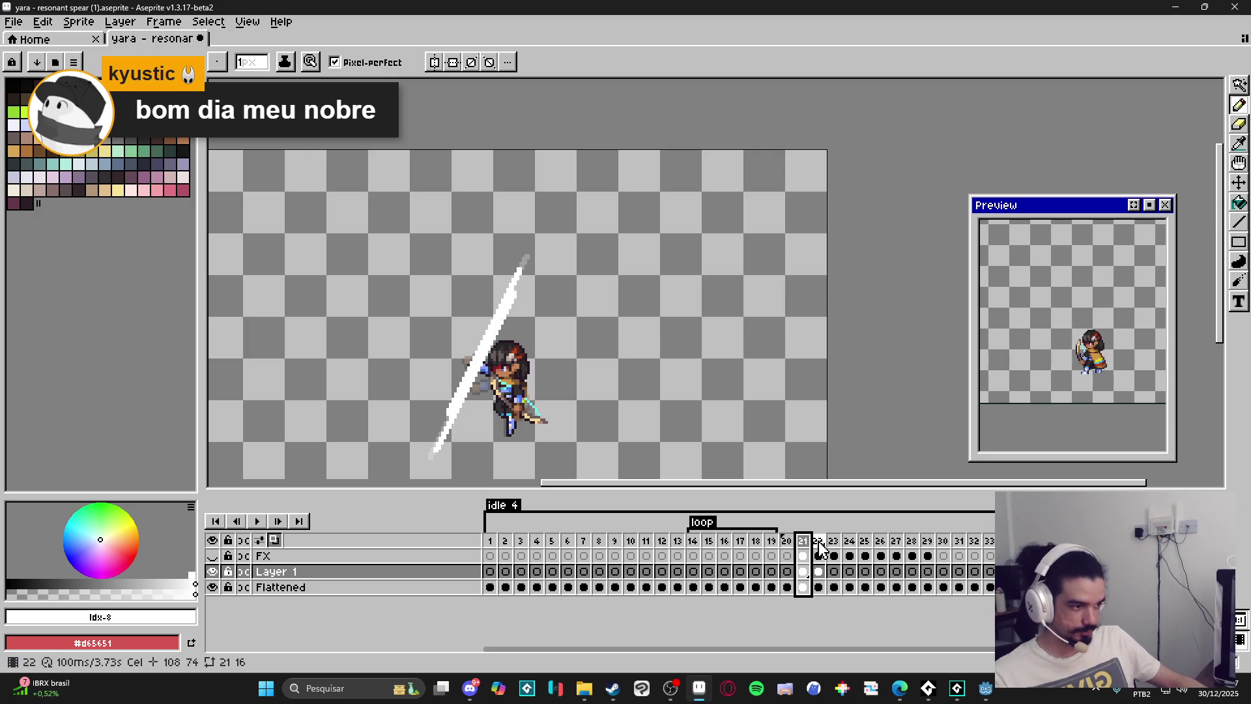
{"action": "key", "text": "Right"}
{"action": "key", "text": "Right"}
{"action": "scroll", "coordinate": [527, 261], "scroll_direction": "up", "scroll_amount": 1}
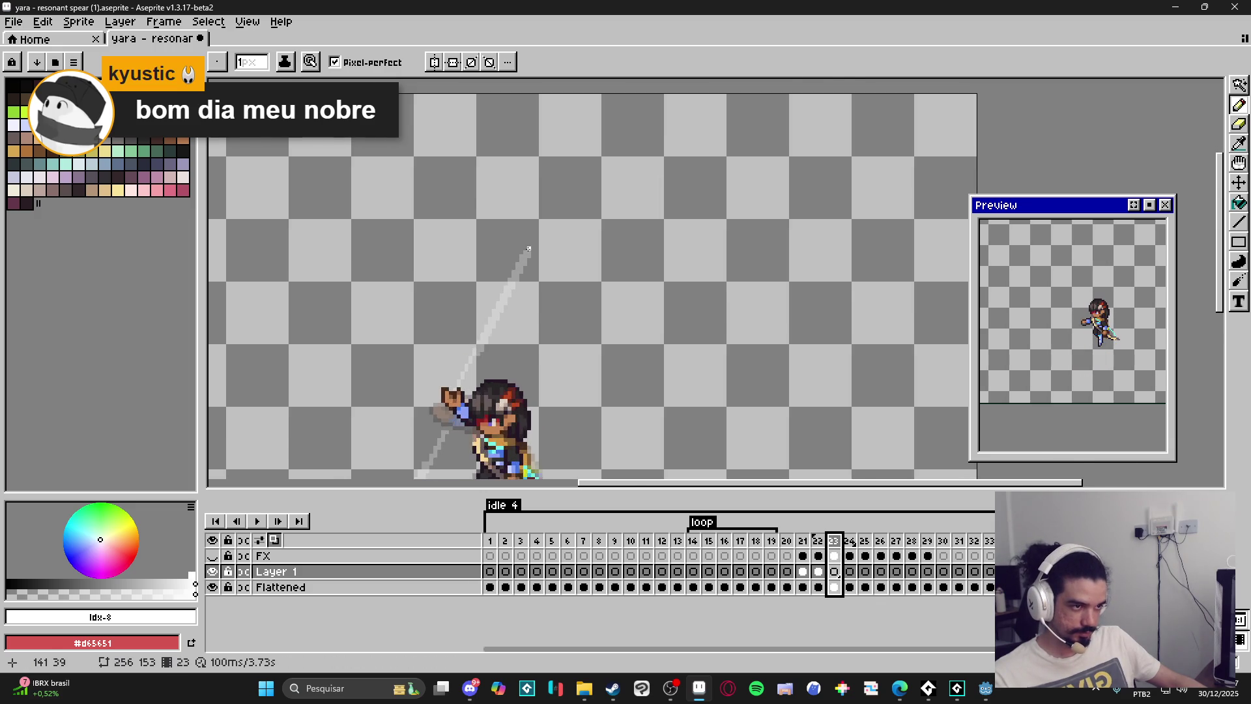
{"action": "scroll", "coordinate": [531, 246], "scroll_direction": "up", "scroll_amount": 2}
{"action": "mouse_move", "coordinate": [538, 239]}
{"action": "left_mouse_down"}
{"action": "mouse_move", "coordinate": [494, 351]}
{"action": "mouse_move", "coordinate": [453, 411]}
{"action": "mouse_move", "coordinate": [391, 366]}
{"action": "mouse_move", "coordinate": [434, 293]}
{"action": "left_mouse_up"}
{"action": "scroll", "coordinate": [441, 322], "scroll_direction": "down", "scroll_amount": 2}
{"action": "scroll", "coordinate": [421, 324], "scroll_direction": "up", "scroll_amount": 2}
{"action": "scroll", "coordinate": [446, 307], "scroll_direction": "down", "scroll_amount": 2}
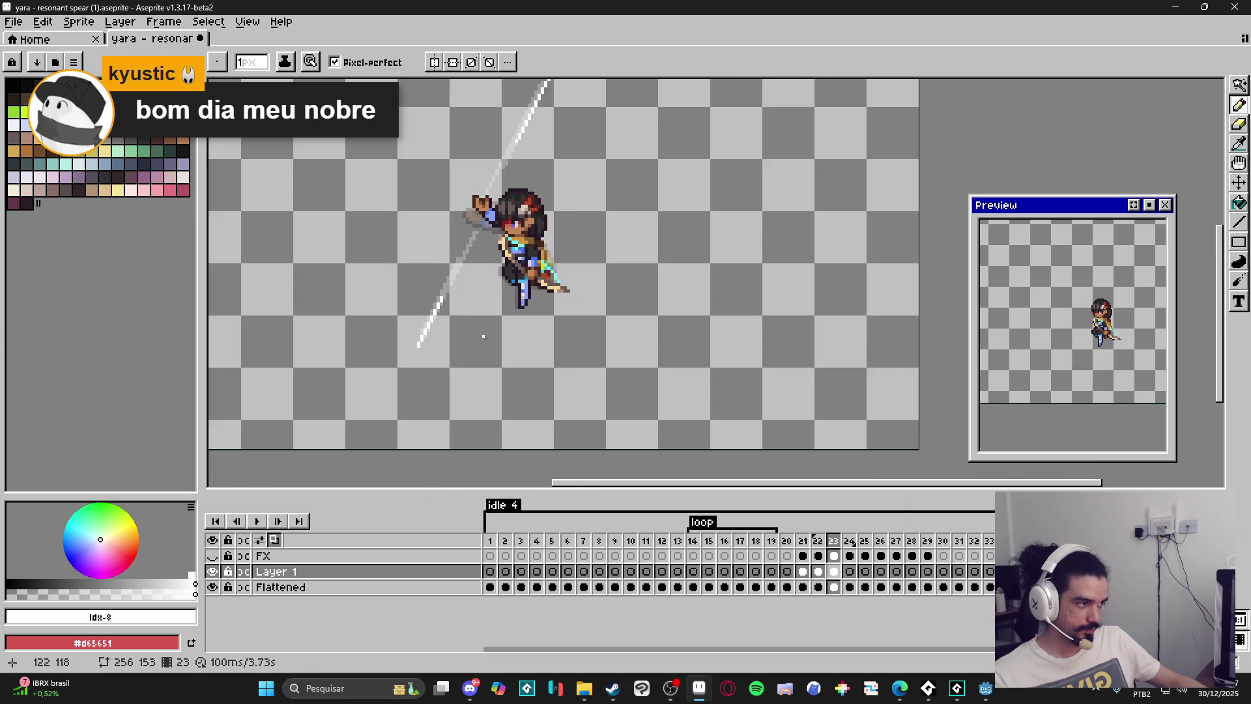
Give frames 20–25 a 70 ms duration each in Frame Properties.
{"action": "left_click", "coordinate": [818, 542]}
{"action": "left_click_drag", "start_coordinate": [786, 543], "coordinate": [877, 542]}
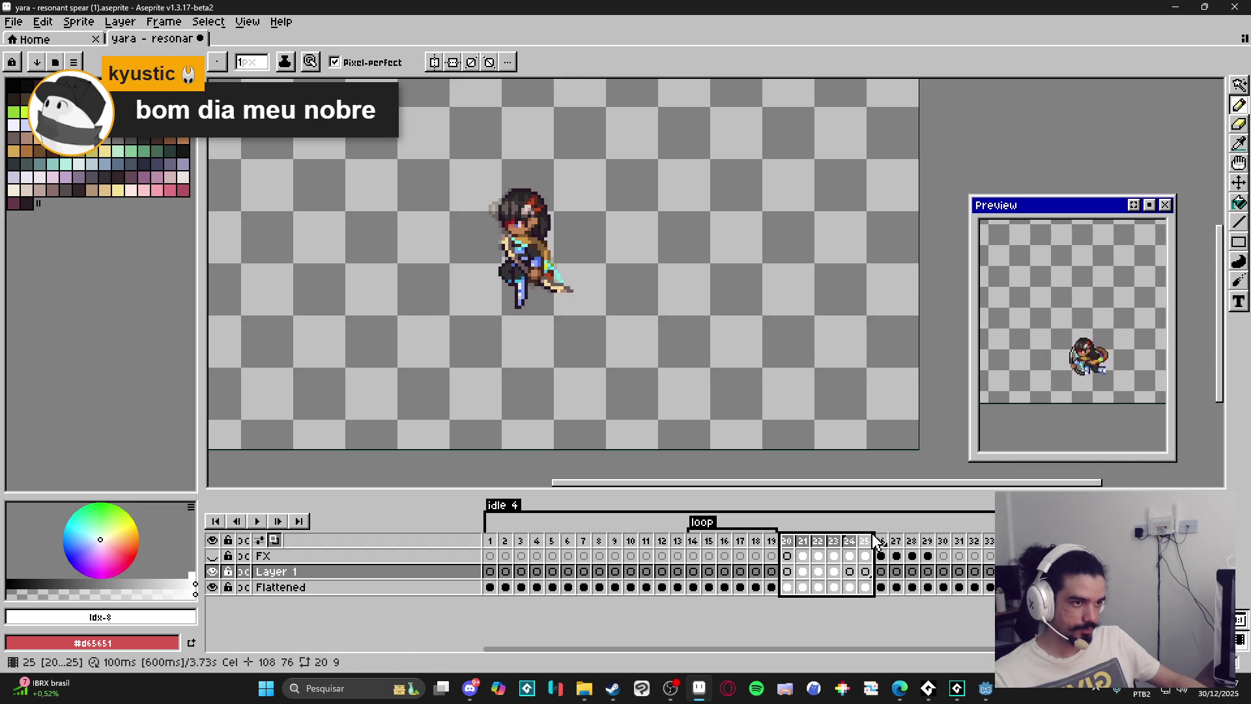
{"action": "double_click", "coordinate": [865, 544]}
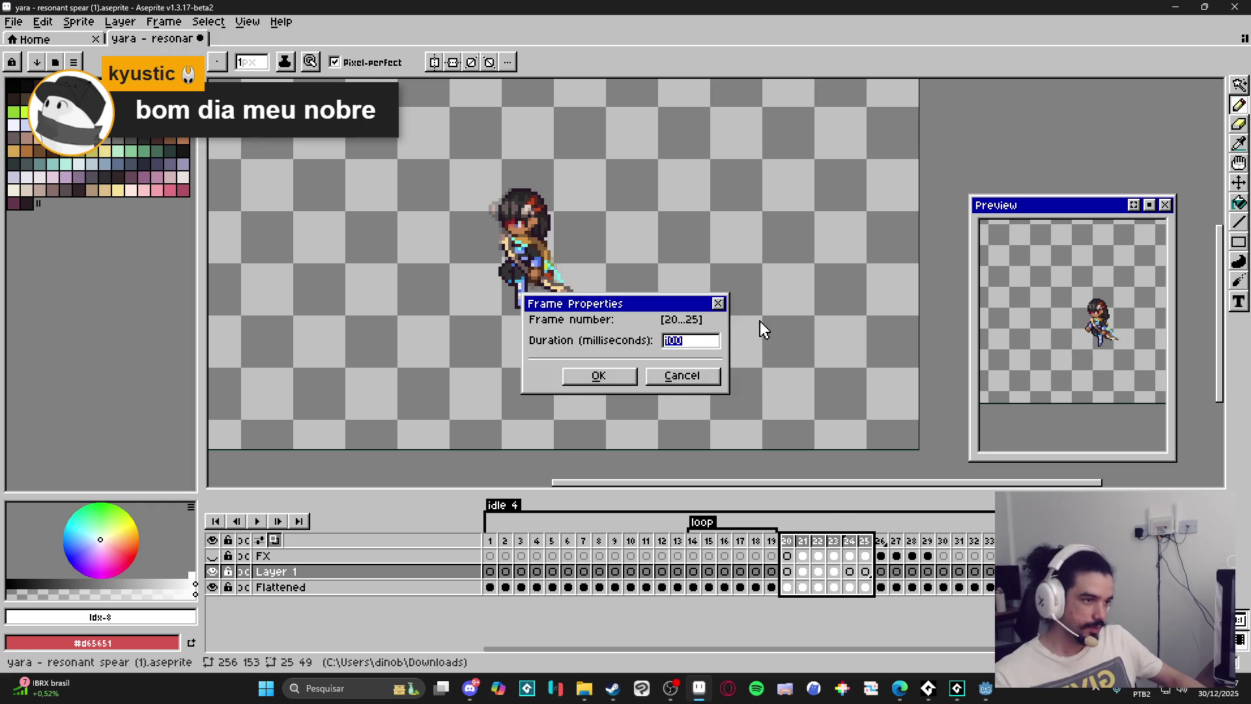
{"action": "type", "text": "70"}
{"action": "key", "text": "Return"}
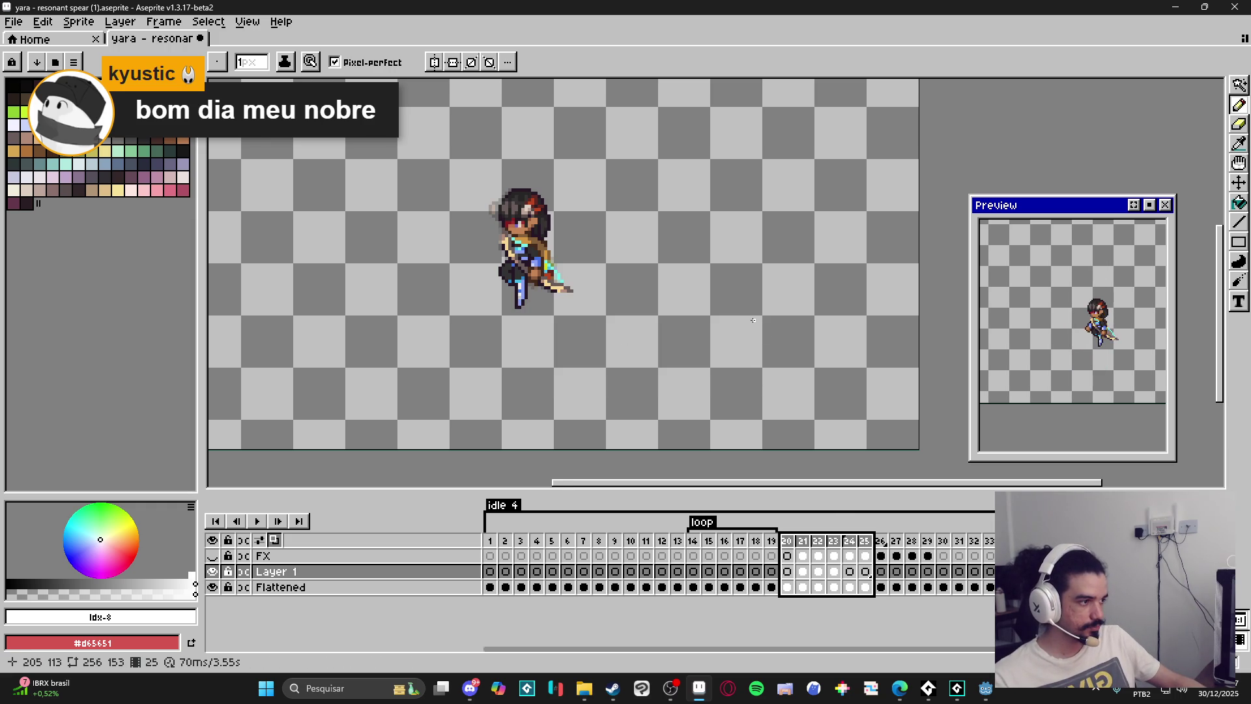
{"action": "left_click", "coordinate": [786, 541]}
{"action": "left_click", "coordinate": [803, 540]}
{"action": "left_click", "coordinate": [865, 542]}
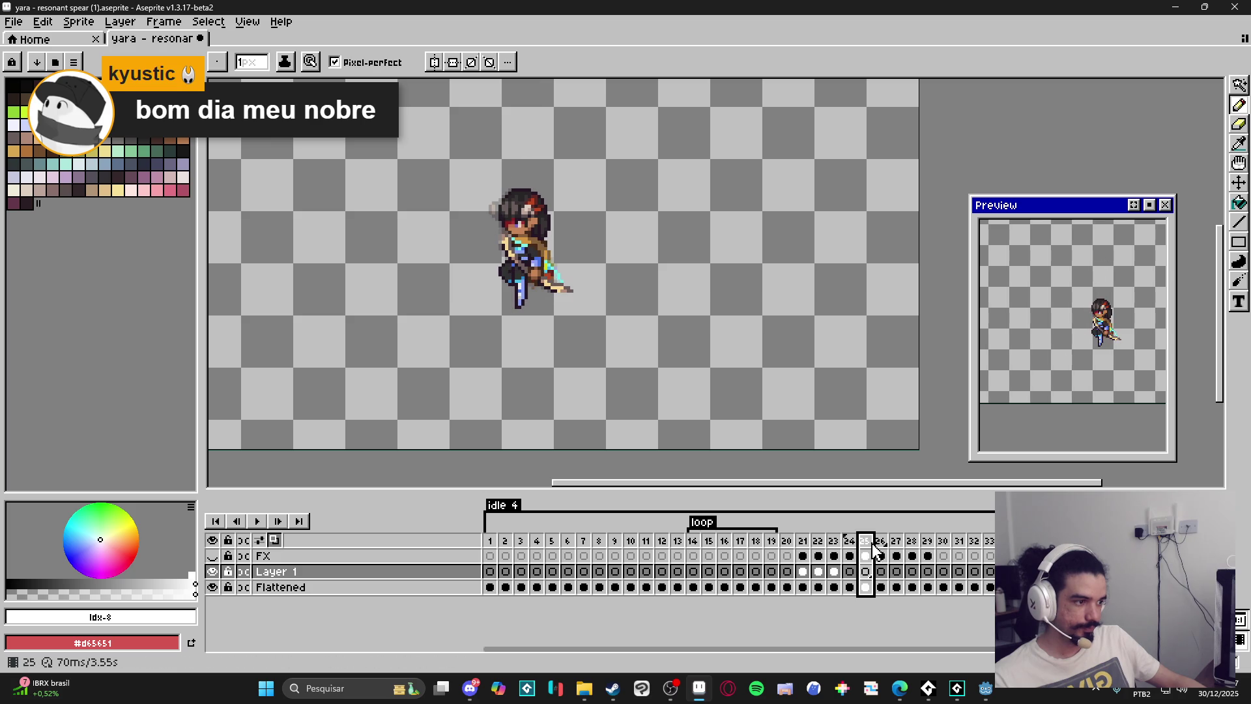
{"action": "left_click", "coordinate": [896, 542]}
{"action": "left_click", "coordinate": [928, 542]}
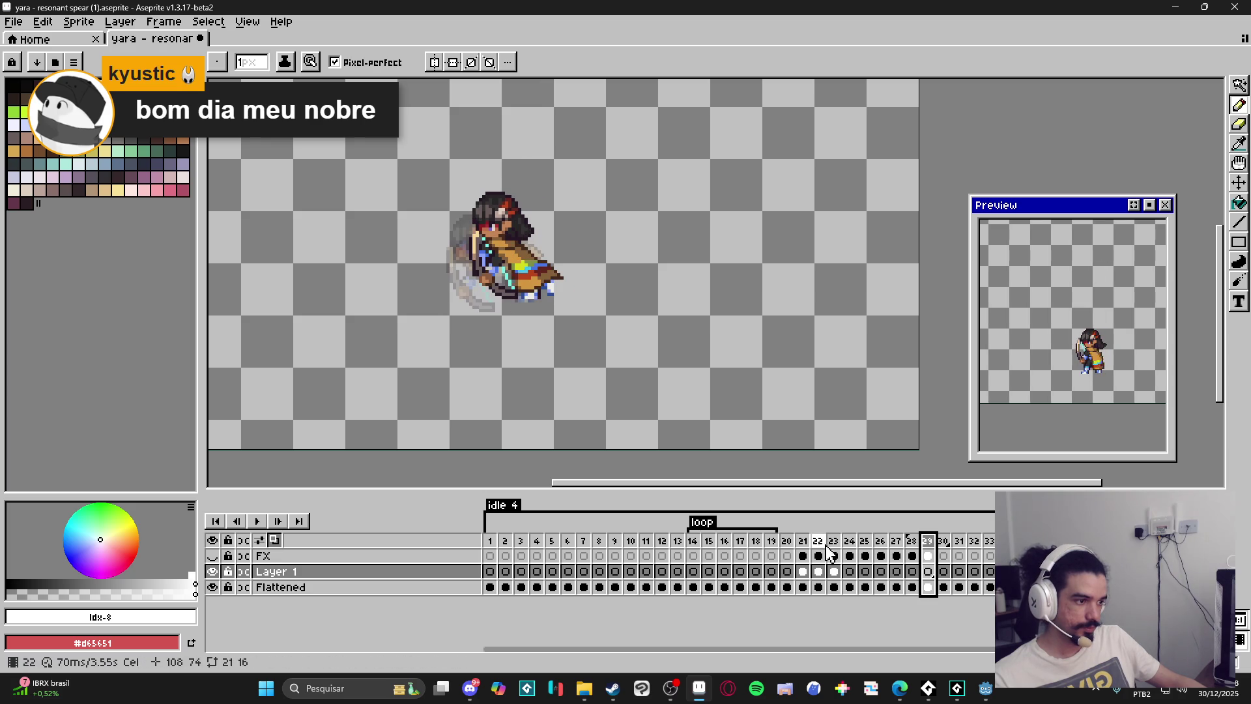
{"action": "left_click", "coordinate": [802, 542]}
{"action": "left_click", "coordinate": [787, 542]}
{"action": "left_click", "coordinate": [803, 542]}
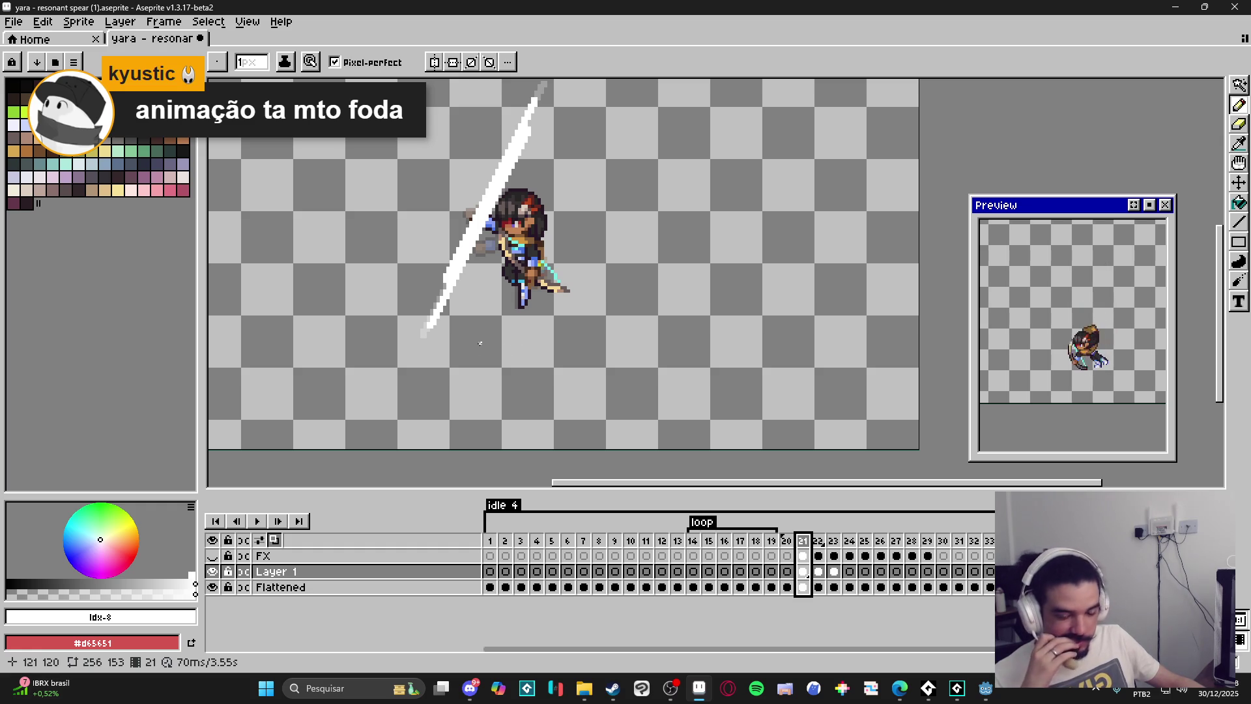
{"action": "left_click_drag", "start_coordinate": [551, 300], "coordinate": [649, 365]}
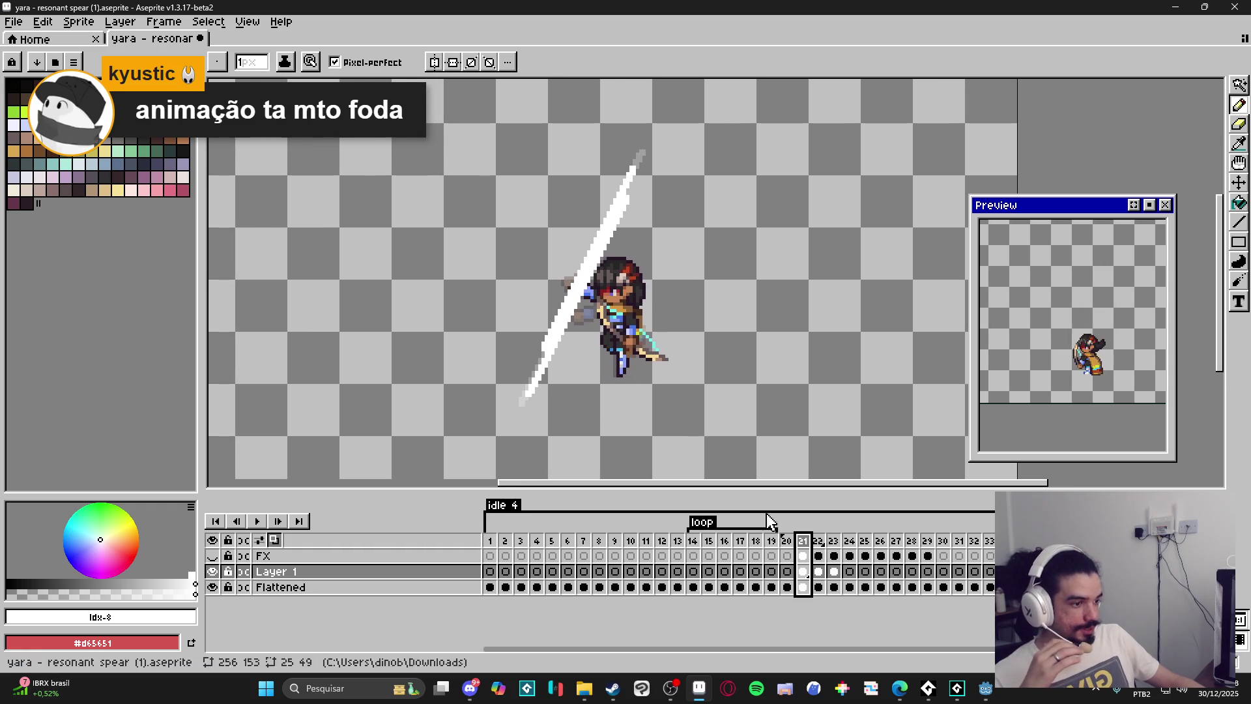
{"action": "left_click", "coordinate": [692, 545]}
{"action": "left_click", "coordinate": [787, 545]}
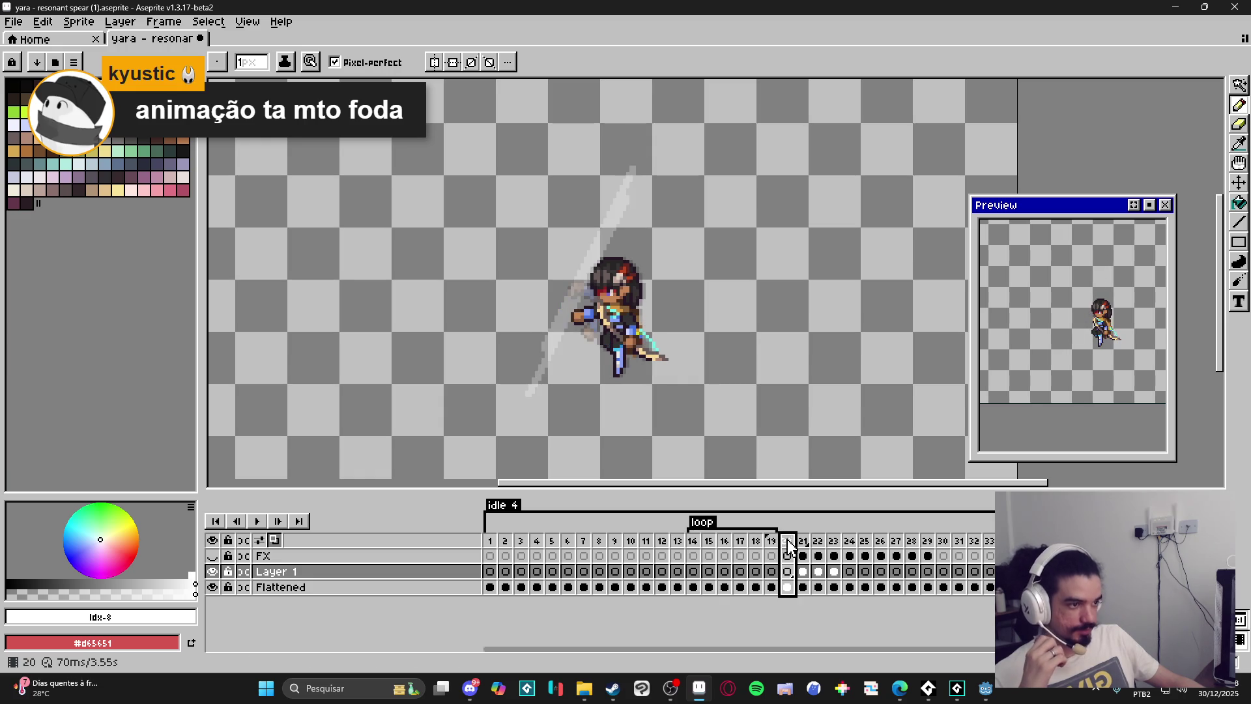
{"action": "left_click", "coordinate": [805, 545]}
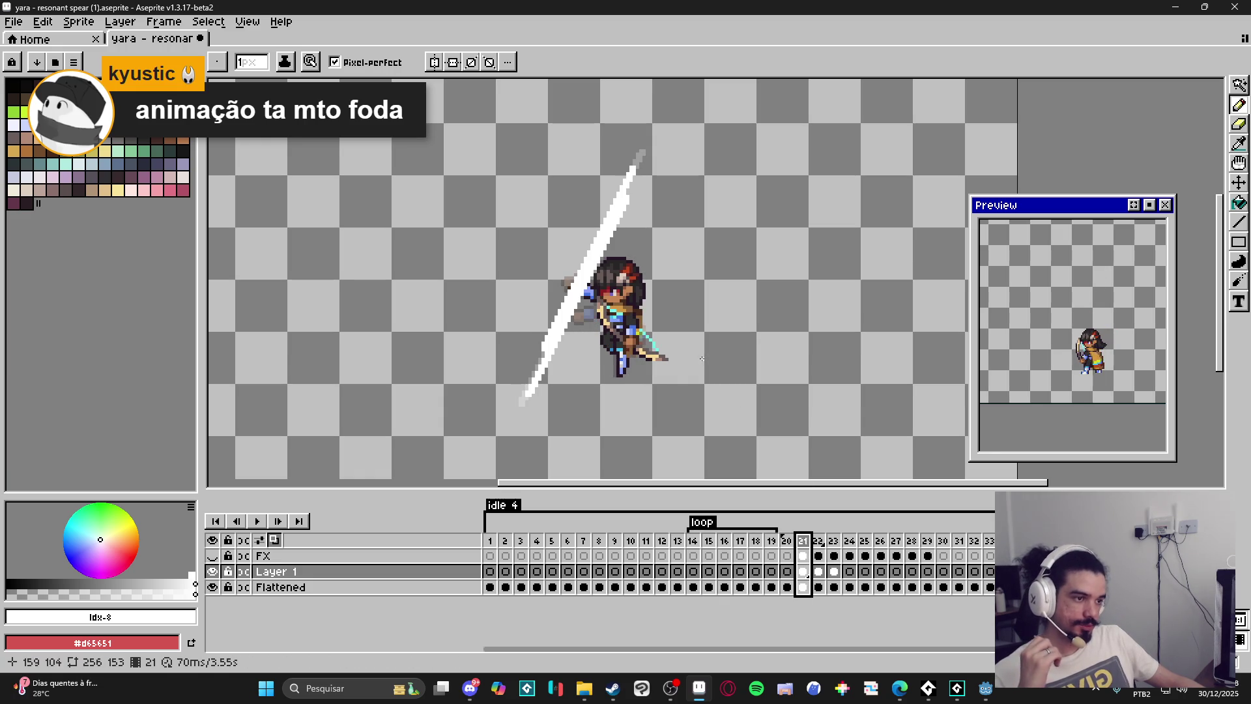
{"action": "left_click", "coordinate": [822, 540]}
{"action": "left_click", "coordinate": [835, 548]}
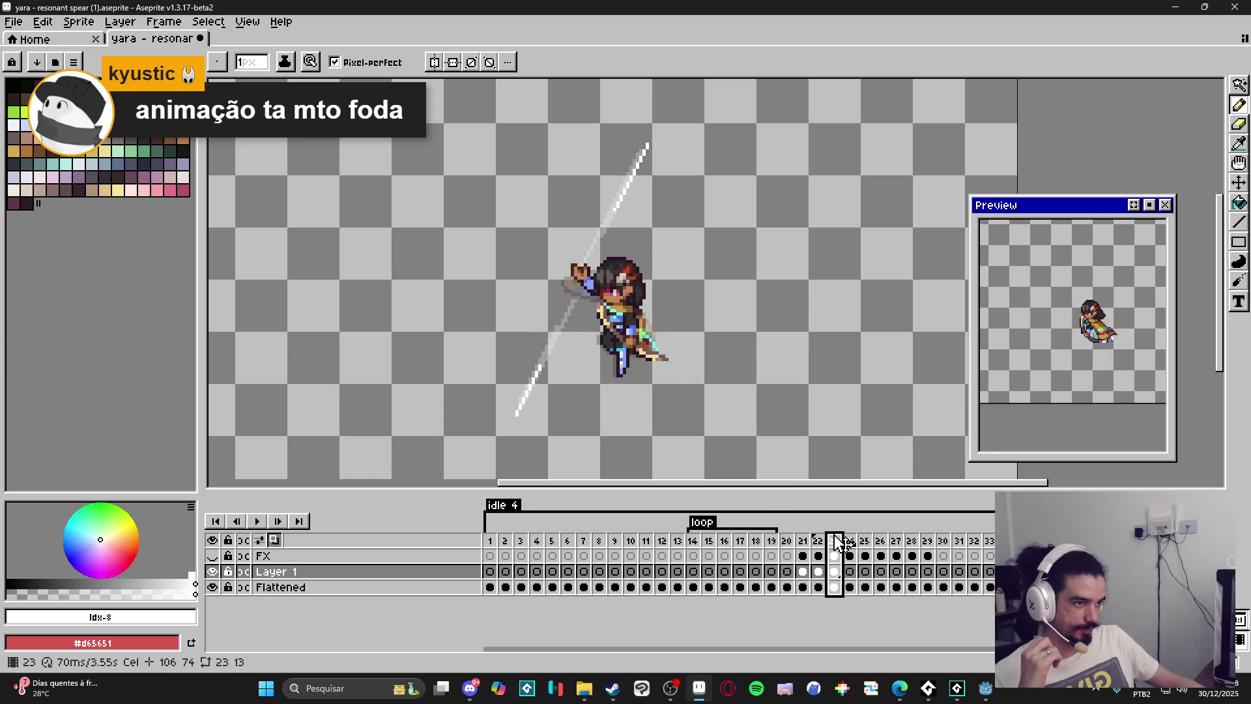
{"action": "left_click", "coordinate": [849, 549]}
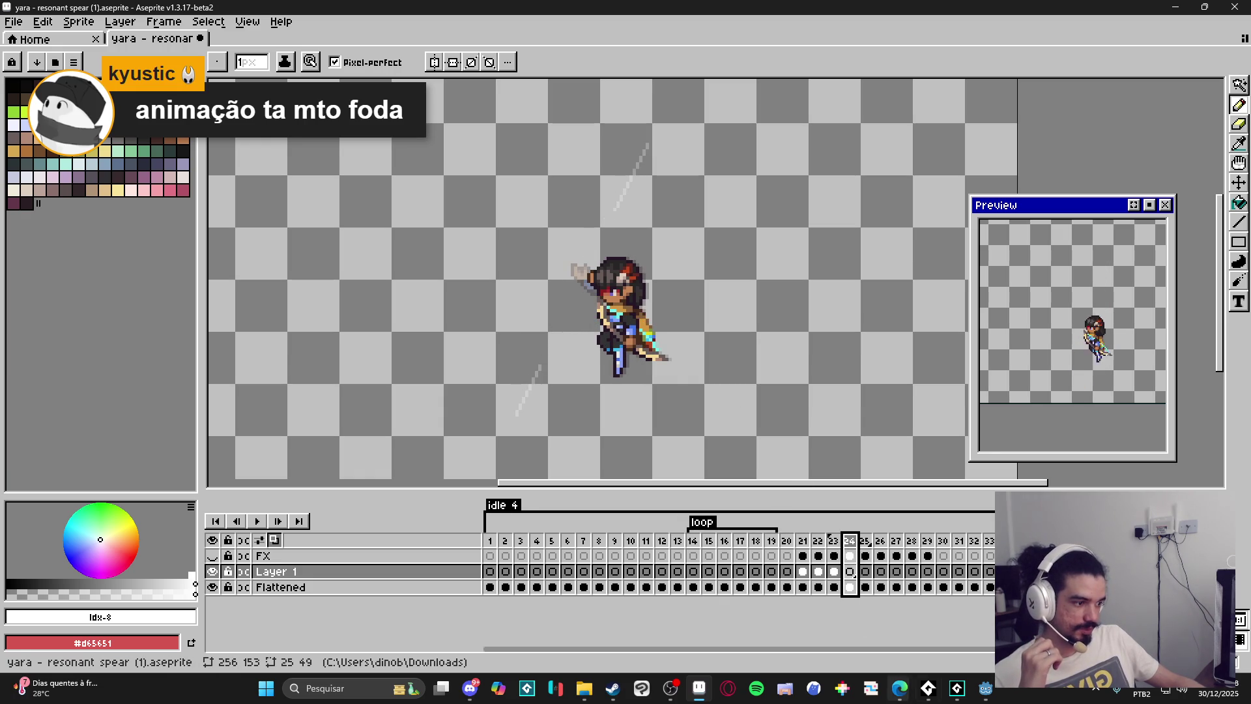
{"action": "left_click", "coordinate": [956, 688]}
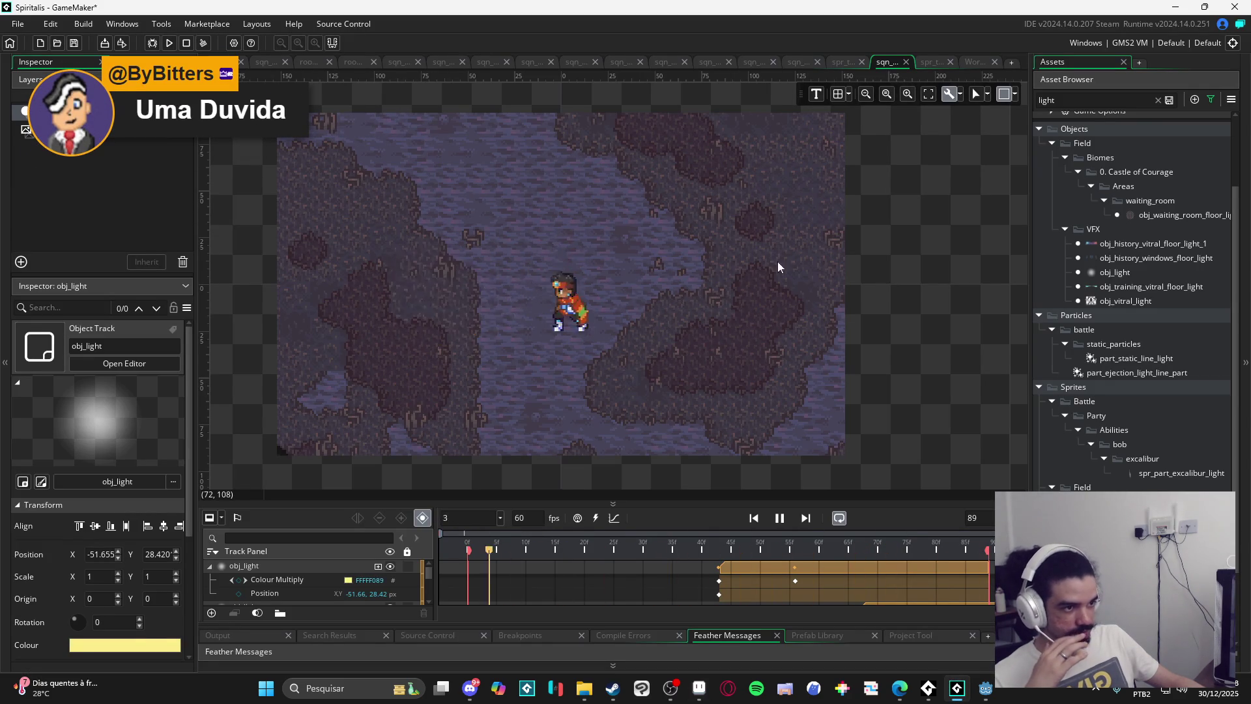
{"action": "left_click", "coordinate": [1174, 6]}
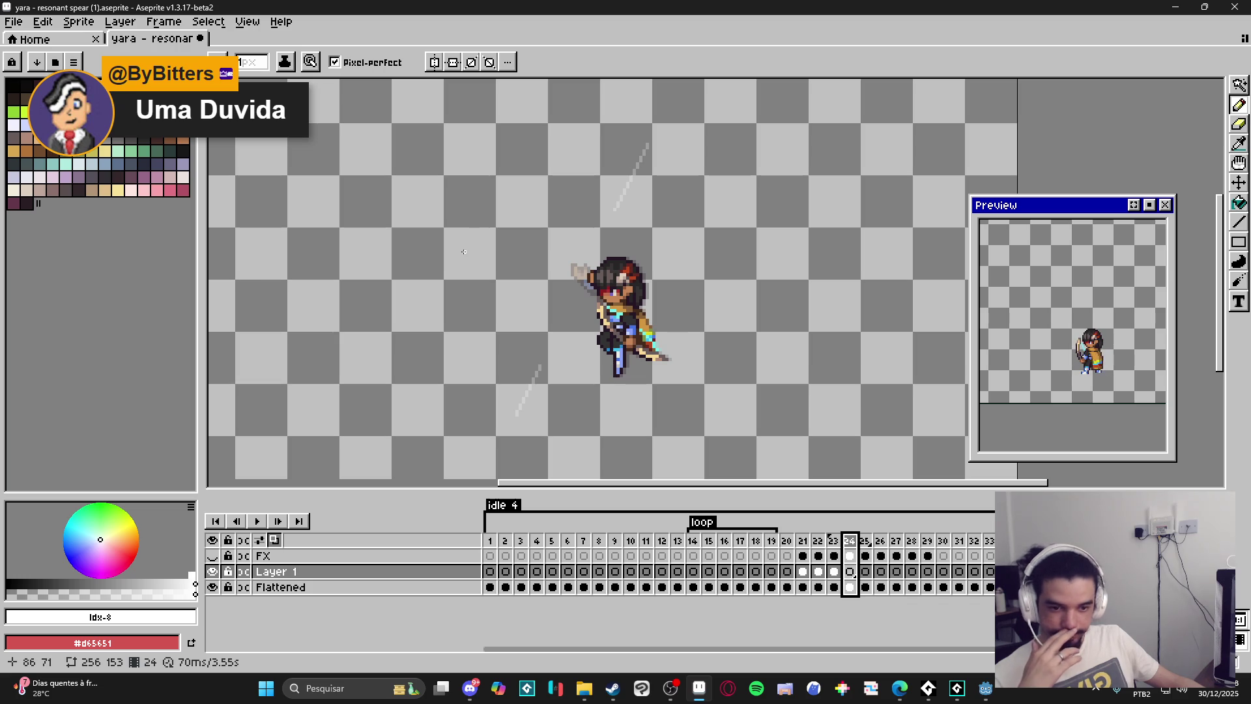
{"action": "left_click", "coordinate": [787, 541]}
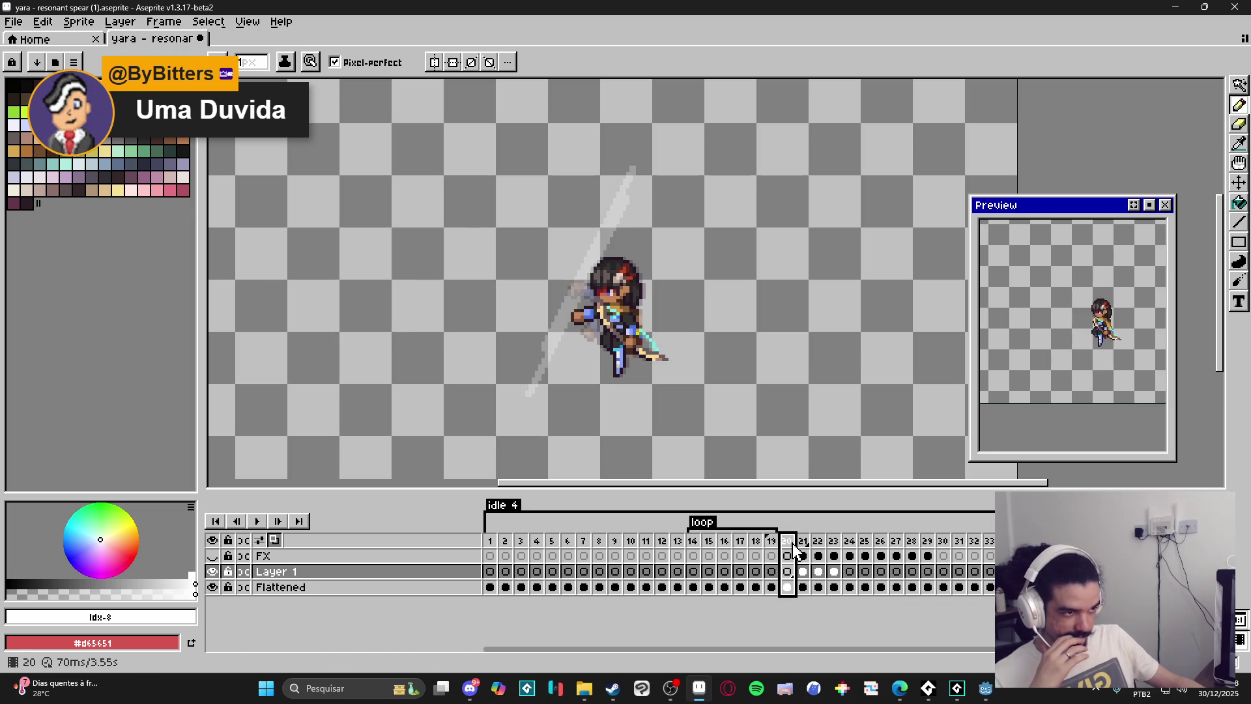
{"action": "left_click", "coordinate": [810, 554]}
{"action": "left_click", "coordinate": [791, 546]}
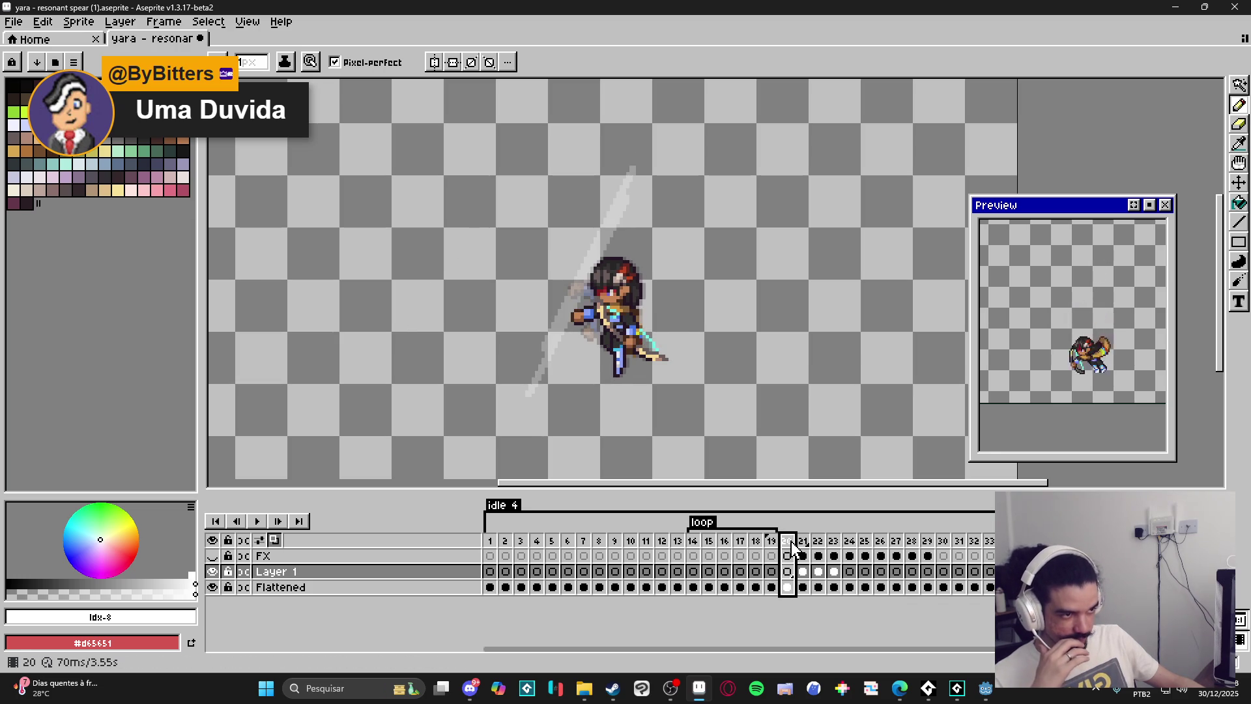
{"action": "left_click", "coordinate": [772, 544]}
{"action": "left_click", "coordinate": [787, 545]}
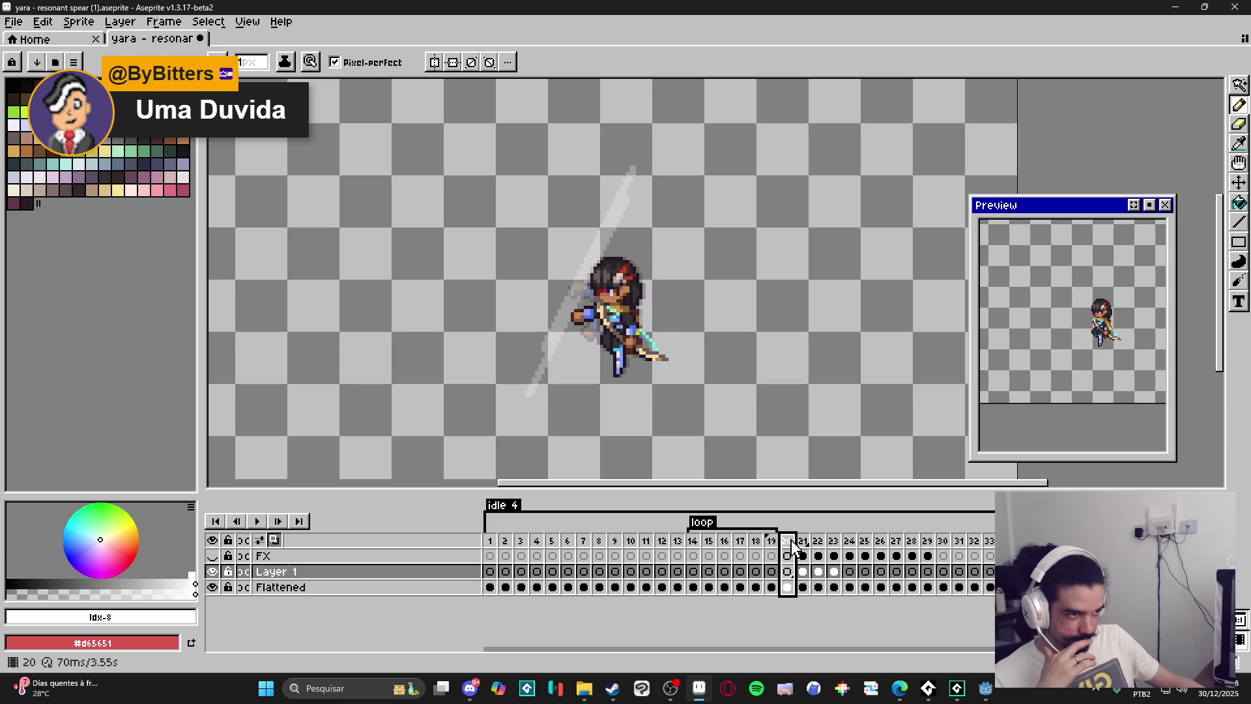
{"action": "left_click", "coordinate": [773, 548]}
{"action": "left_click", "coordinate": [787, 548]}
{"action": "left_click", "coordinate": [803, 549]}
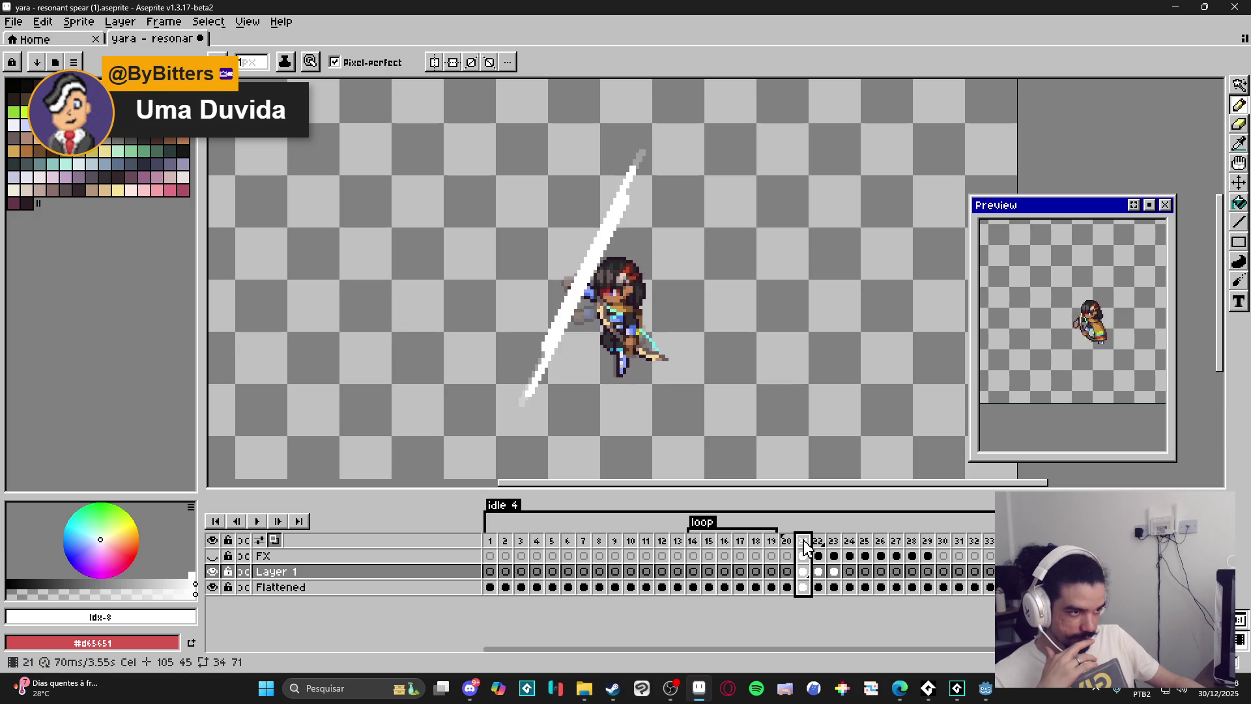
{"action": "left_click", "coordinate": [818, 549]}
{"action": "left_click", "coordinate": [834, 547]}
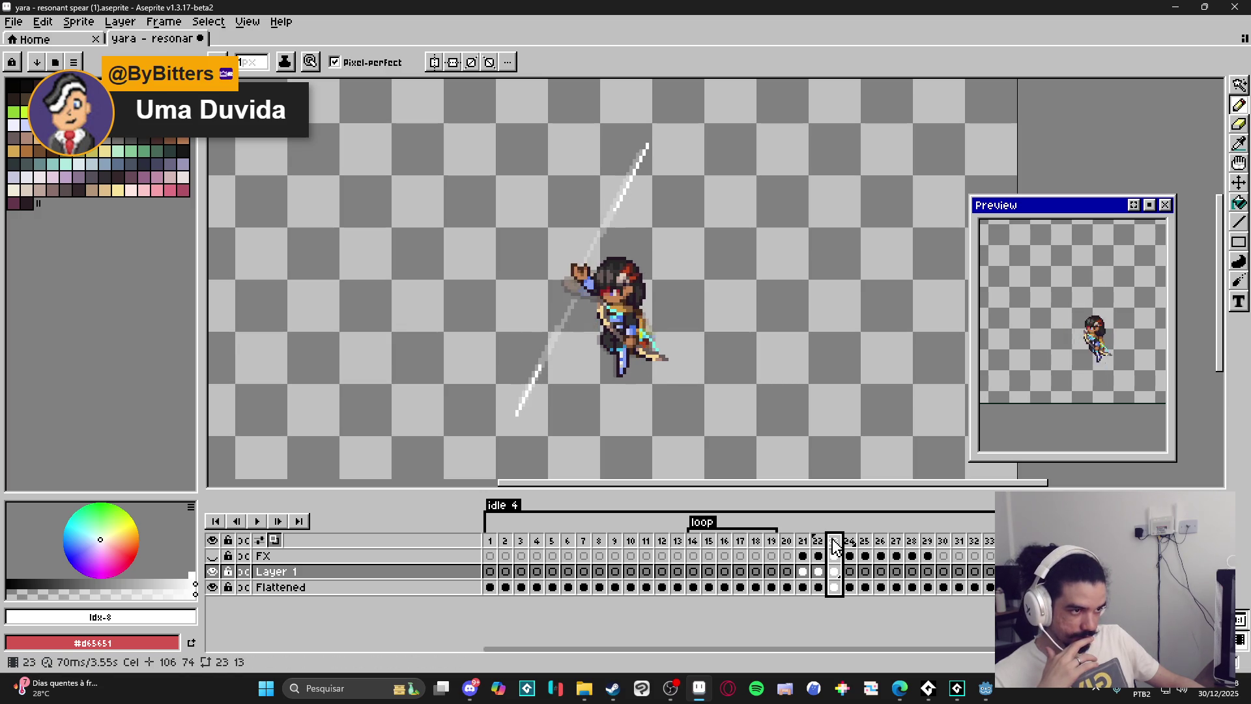
{"action": "left_click", "coordinate": [850, 549]}
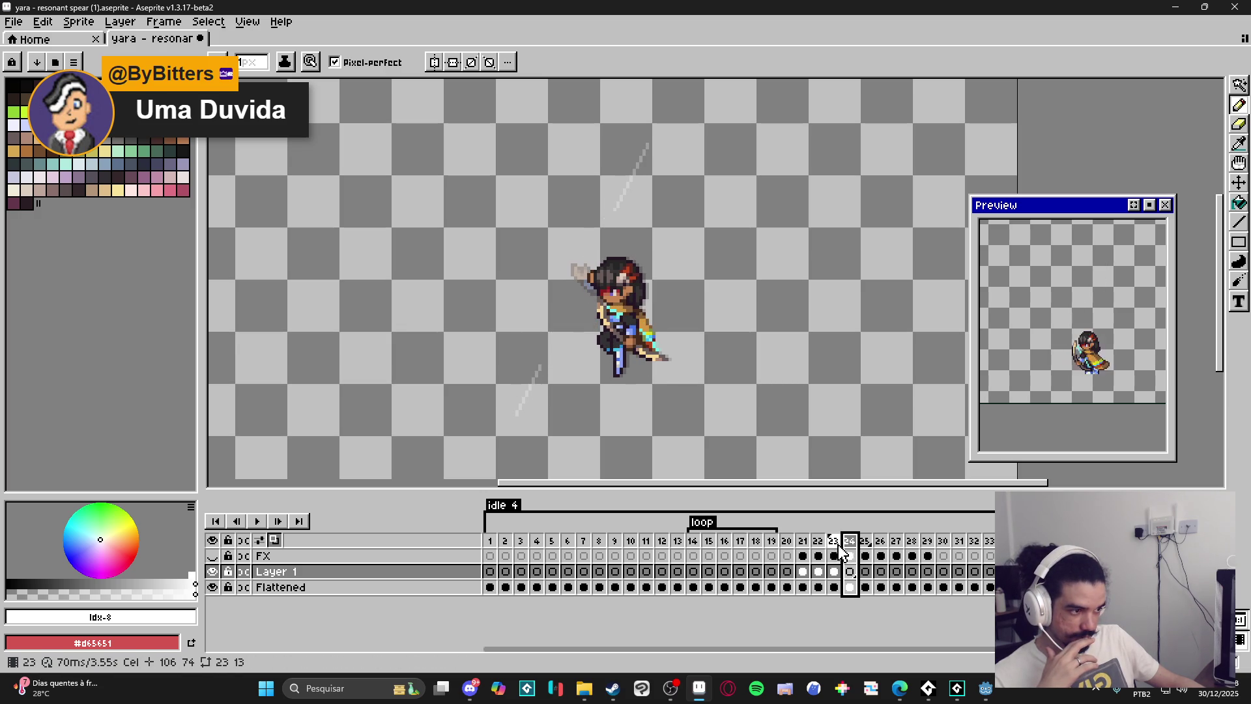
{"action": "left_click", "coordinate": [803, 550]}
{"action": "left_click", "coordinate": [787, 547]}
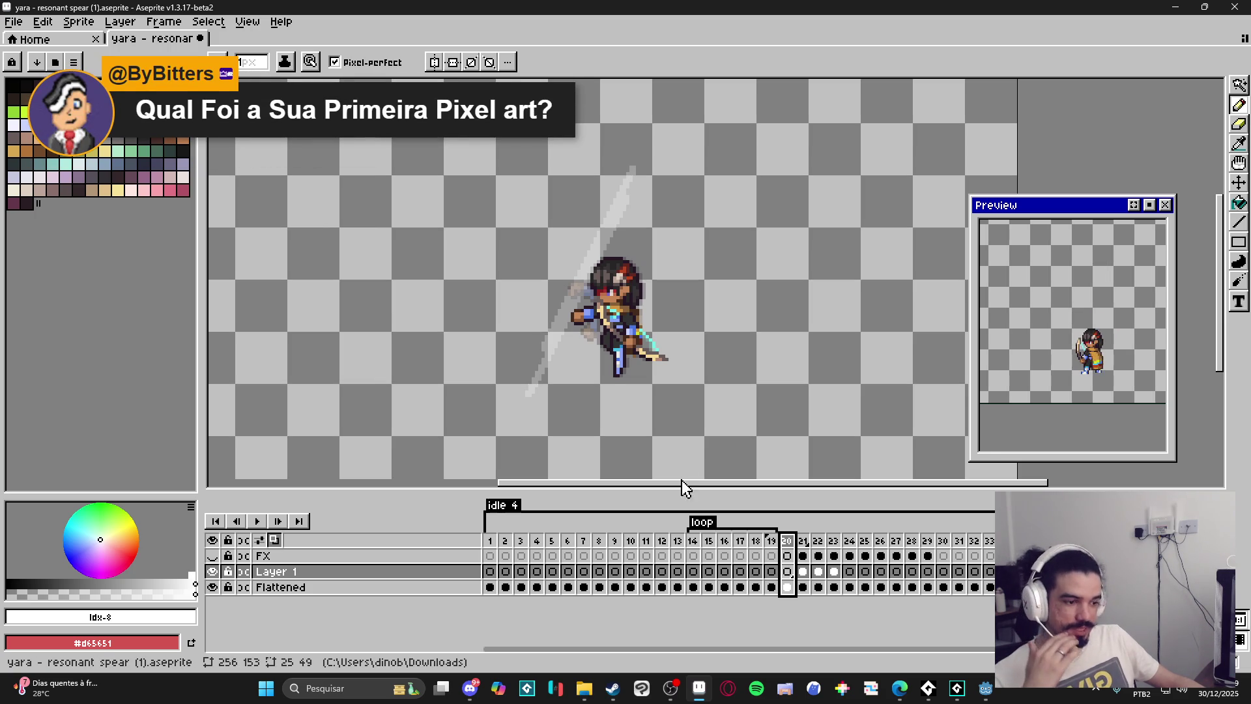
{"action": "mouse_move", "coordinate": [588, 688]}
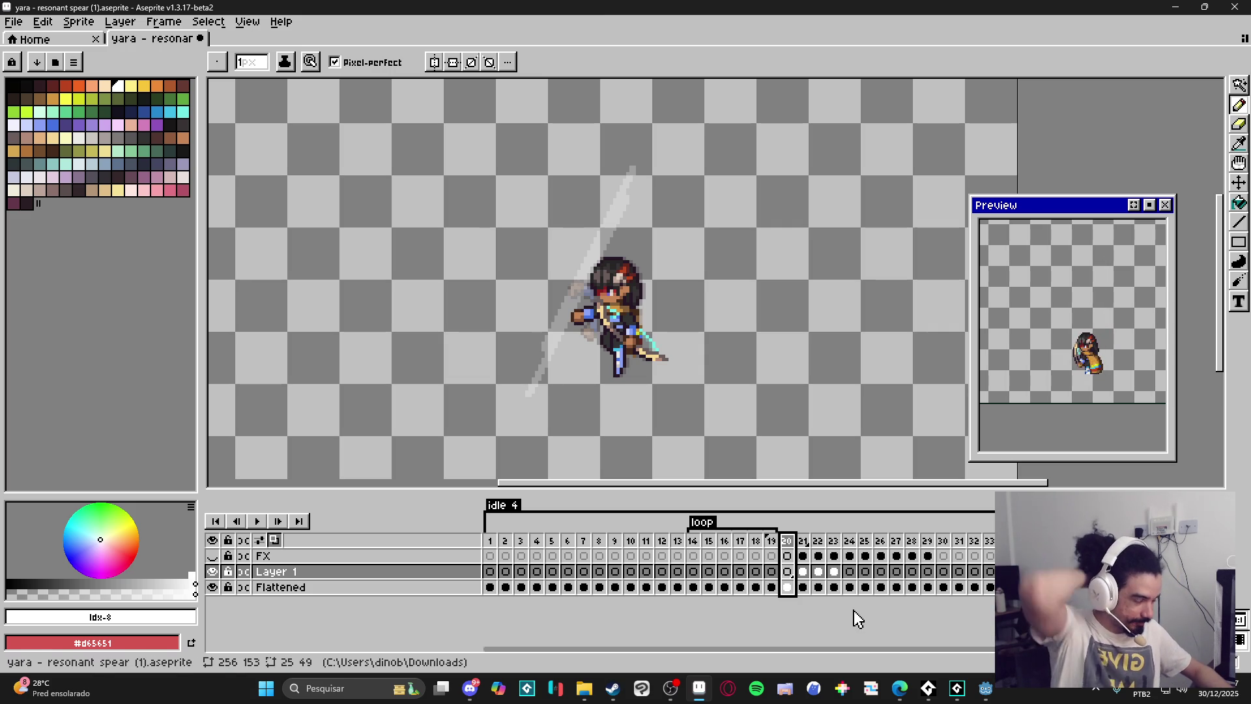
Jump to frame 21 in the timeline to view the white spear slash.
{"action": "left_click", "coordinate": [803, 555]}
Erase the white spear streak on Layer 1's frame 22 down to a faint ghost.
{"action": "left_click", "coordinate": [818, 555]}
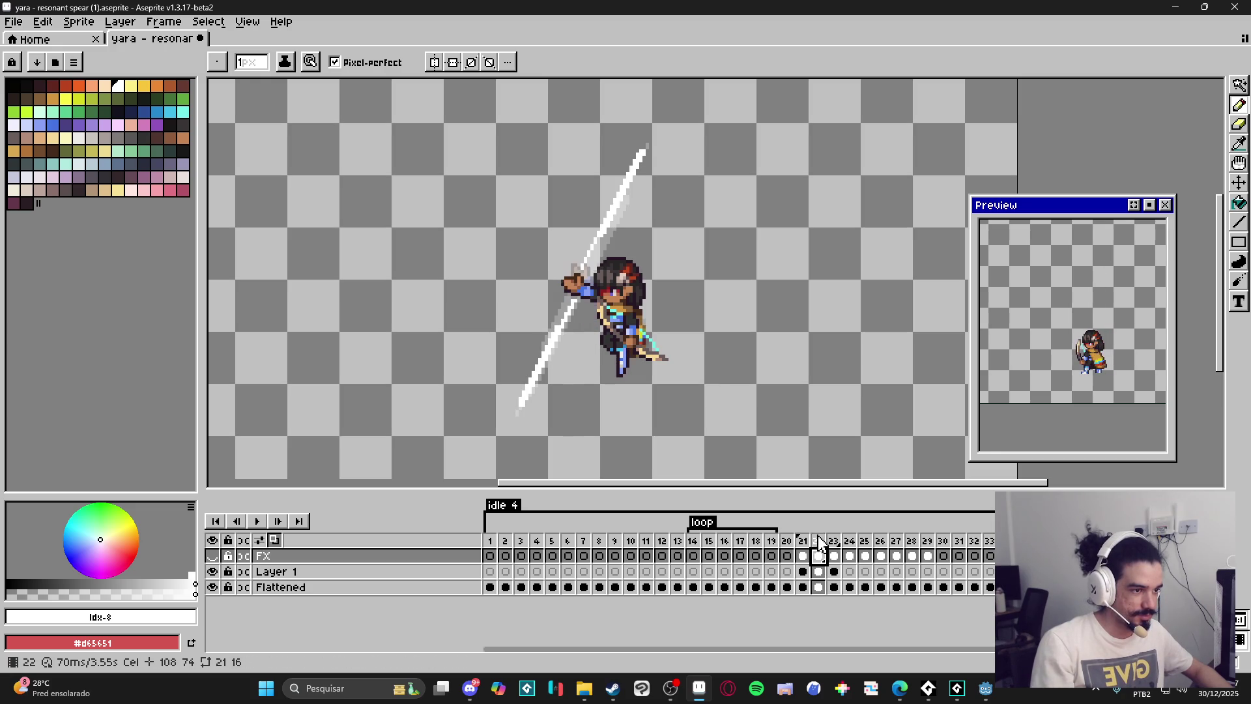
{"action": "key", "text": "v"}
{"action": "key", "text": "Down"}
{"action": "key", "text": "e"}
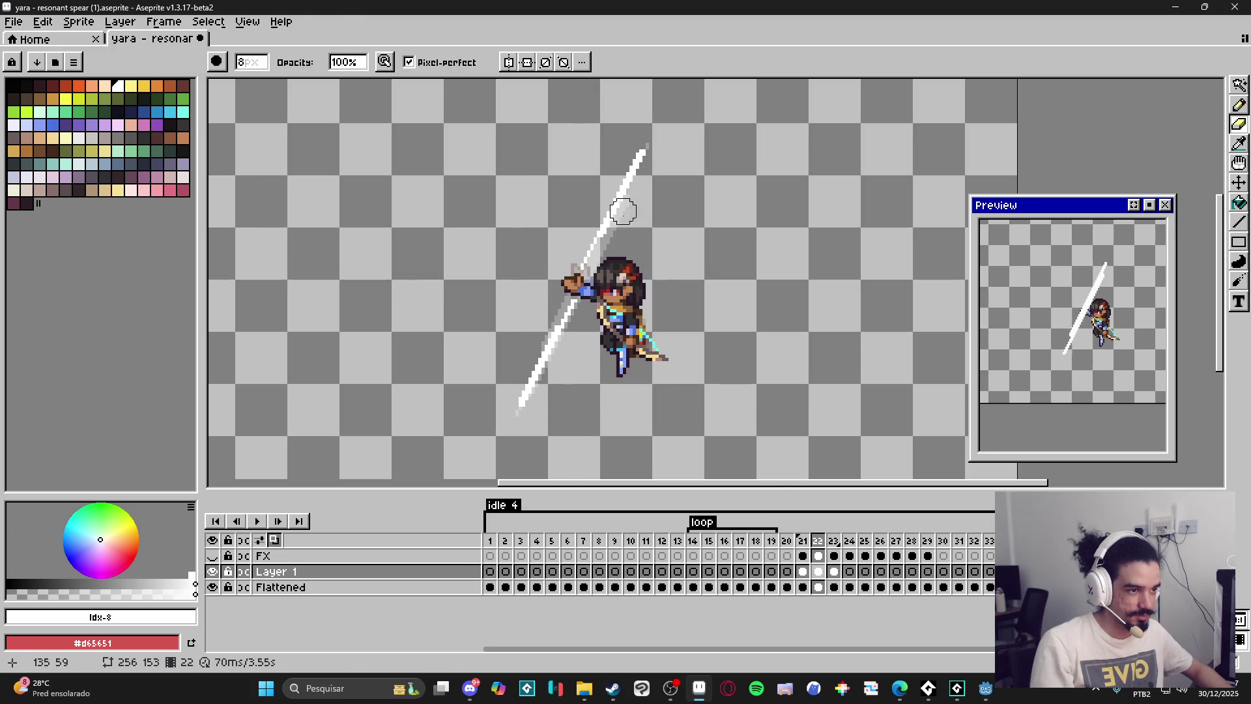
{"action": "mouse_move", "coordinate": [574, 280]}
{"action": "left_mouse_down"}
{"action": "mouse_move", "coordinate": [643, 168]}
{"action": "mouse_move", "coordinate": [562, 314]}
{"action": "left_mouse_up"}
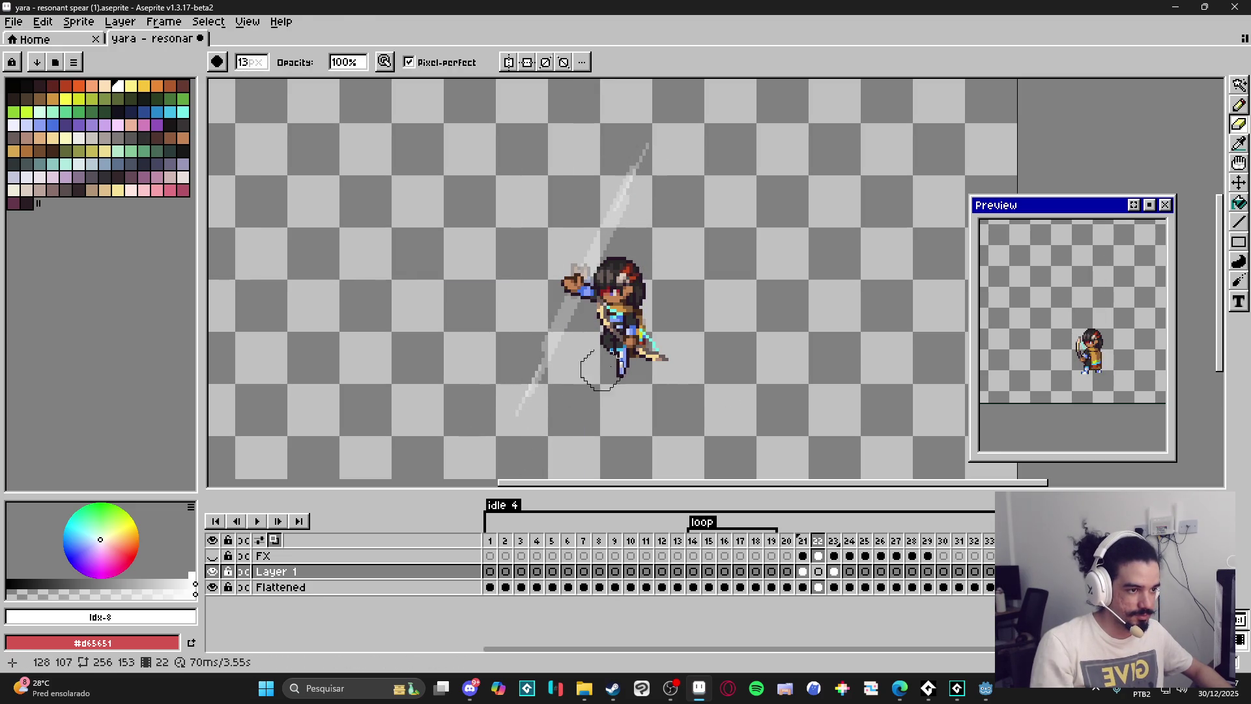
{"action": "key", "text": "b"}
Compare frames 21, 22 and 23 on the Layer 1 and FX rows.
{"action": "left_click", "coordinate": [803, 571]}
{"action": "left_click", "coordinate": [818, 571]}
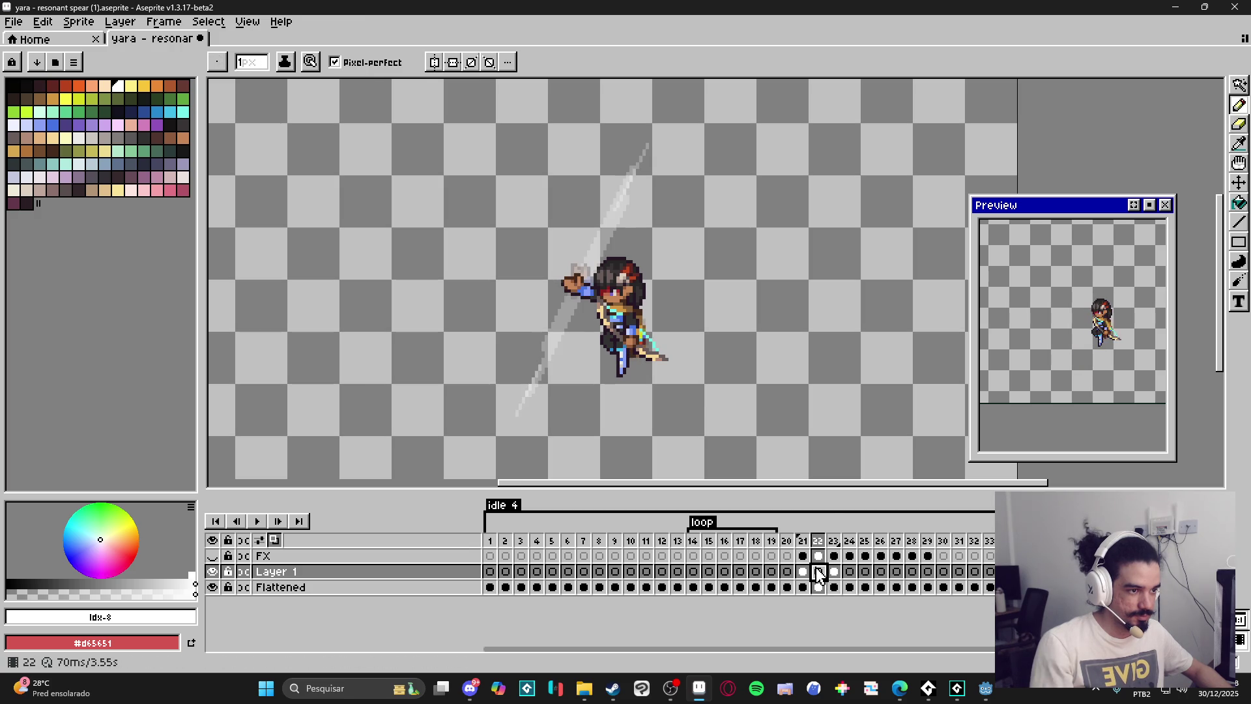
{"action": "left_click", "coordinate": [803, 571]}
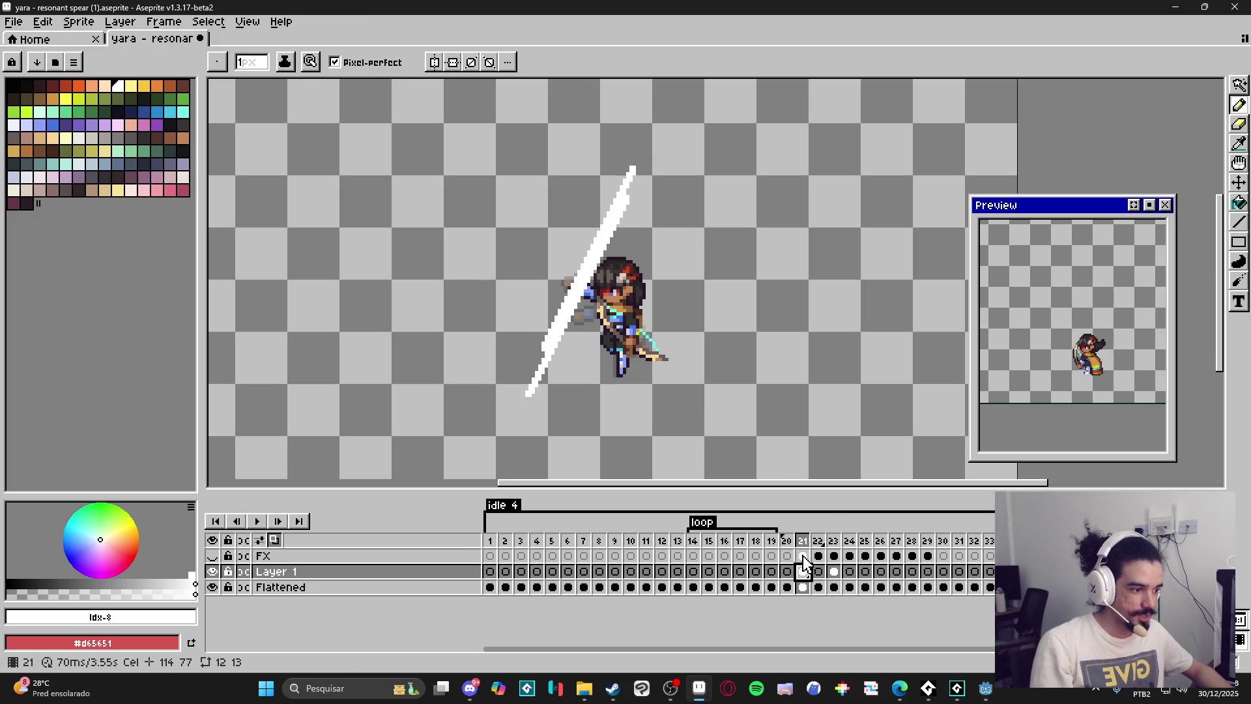
{"action": "left_click", "coordinate": [804, 558]}
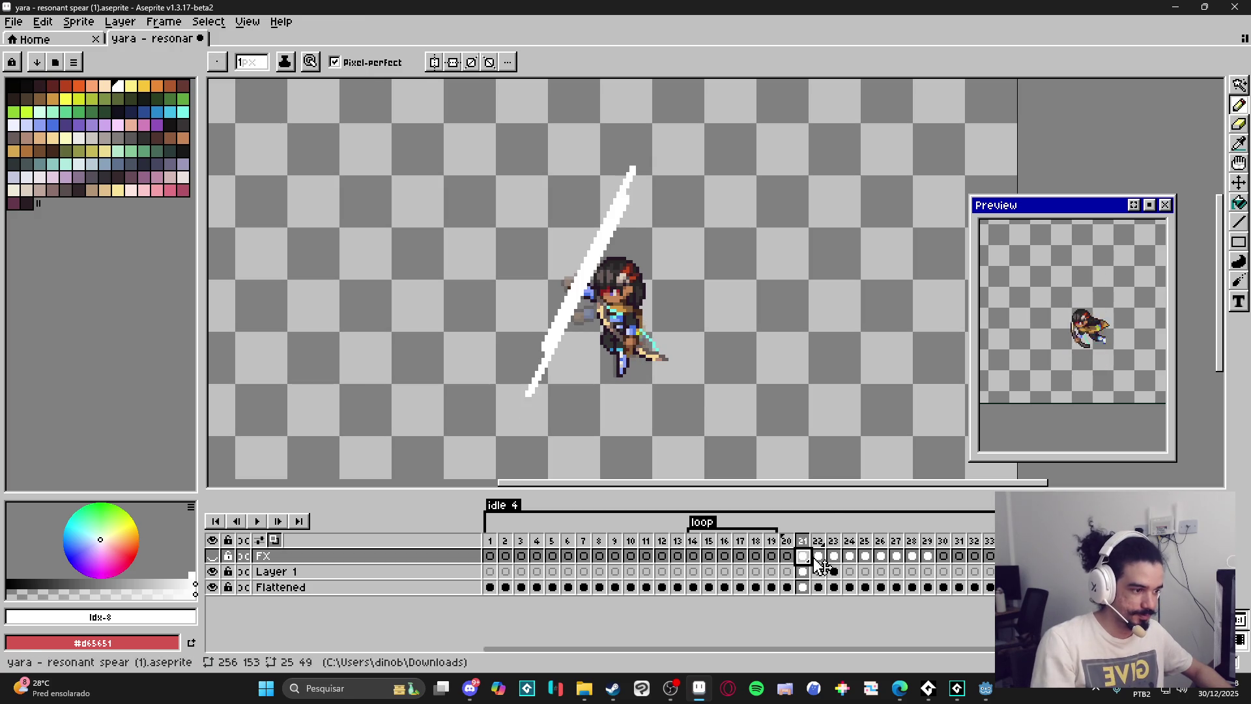
{"action": "left_click", "coordinate": [819, 558]}
{"action": "left_click", "coordinate": [833, 557]}
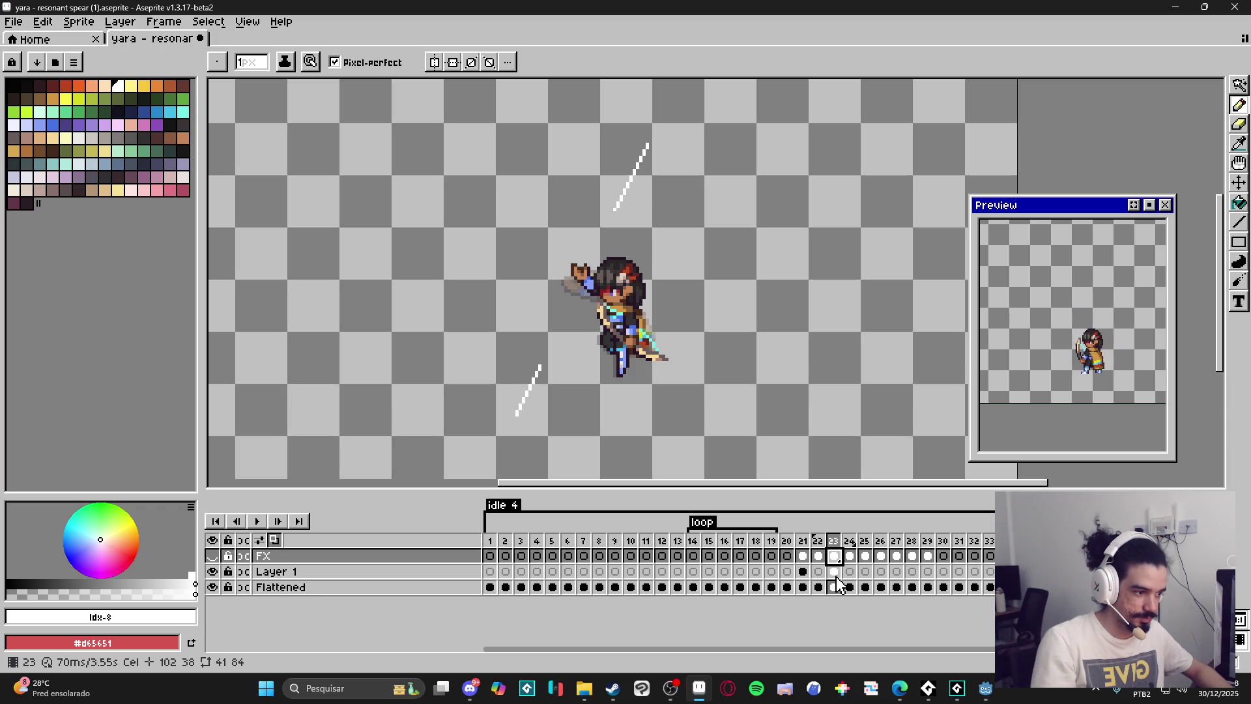
{"action": "left_click", "coordinate": [834, 571]}
{"action": "left_click", "coordinate": [818, 571]}
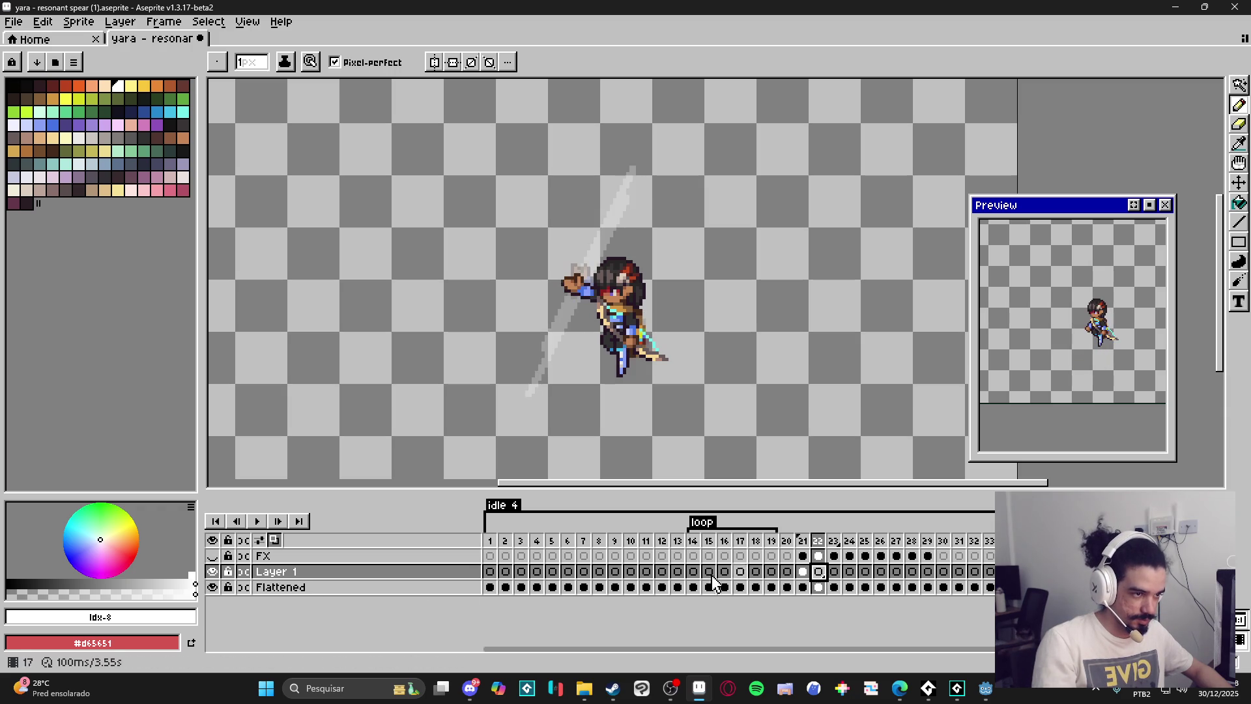
Hide Layer 1 and step through frames 19 to 21 to check the effect.
{"action": "left_click", "coordinate": [212, 572]}
{"action": "left_click", "coordinate": [802, 541]}
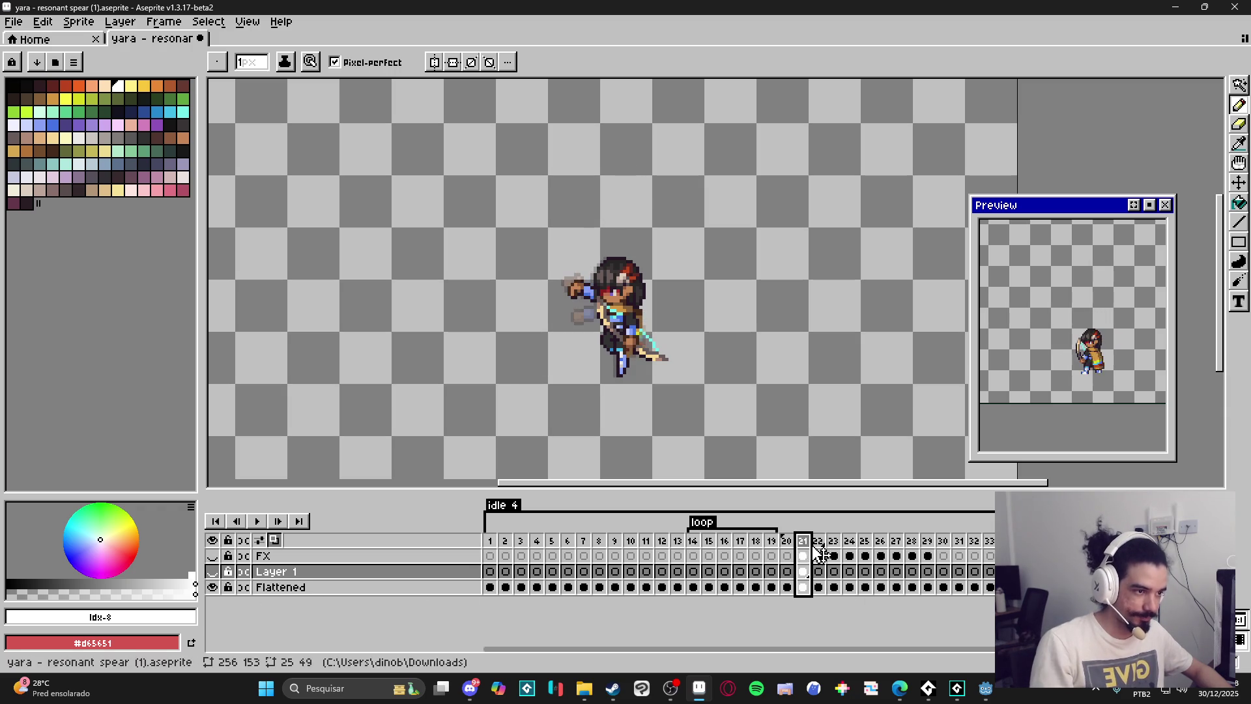
{"action": "left_click", "coordinate": [787, 541]}
{"action": "left_click", "coordinate": [771, 556]}
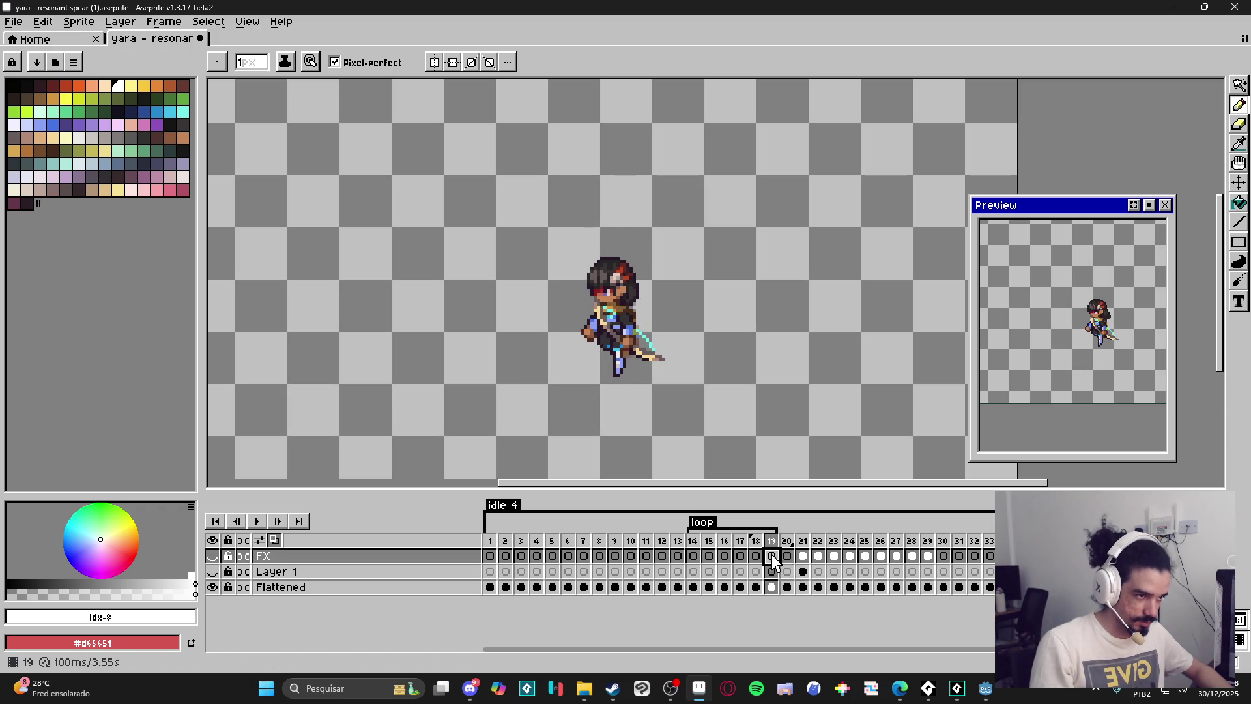
{"action": "left_click", "coordinate": [790, 545]}
{"action": "left_click", "coordinate": [804, 547]}
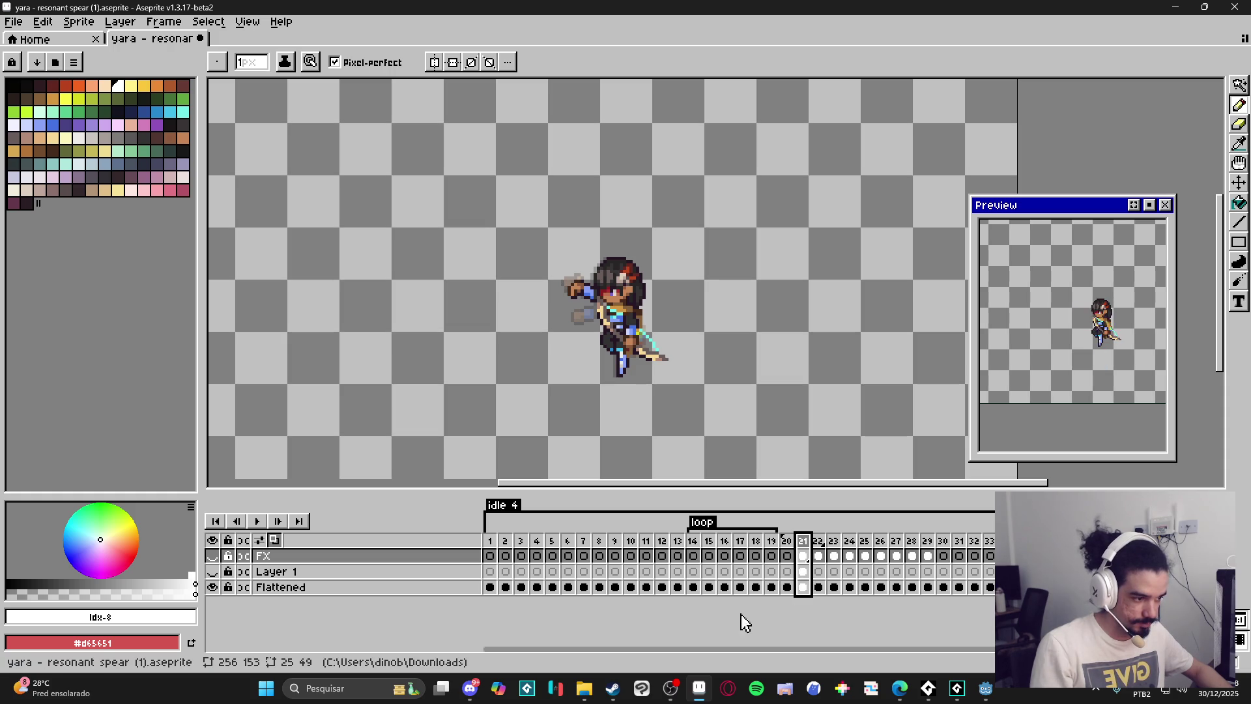
Step back and forth through frames 19 to 23 to check the attack pose.
{"action": "left_click", "coordinate": [787, 548]}
{"action": "left_click", "coordinate": [775, 546]}
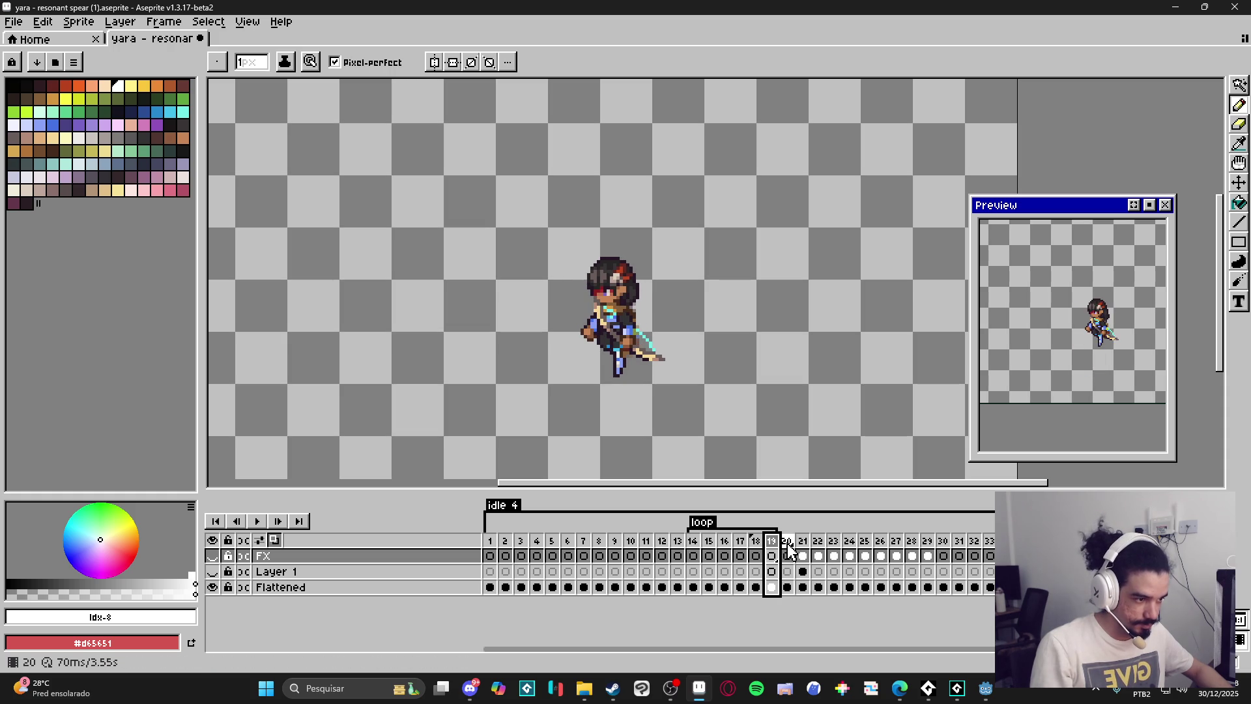
{"action": "left_click", "coordinate": [787, 551]}
{"action": "left_click", "coordinate": [804, 551]}
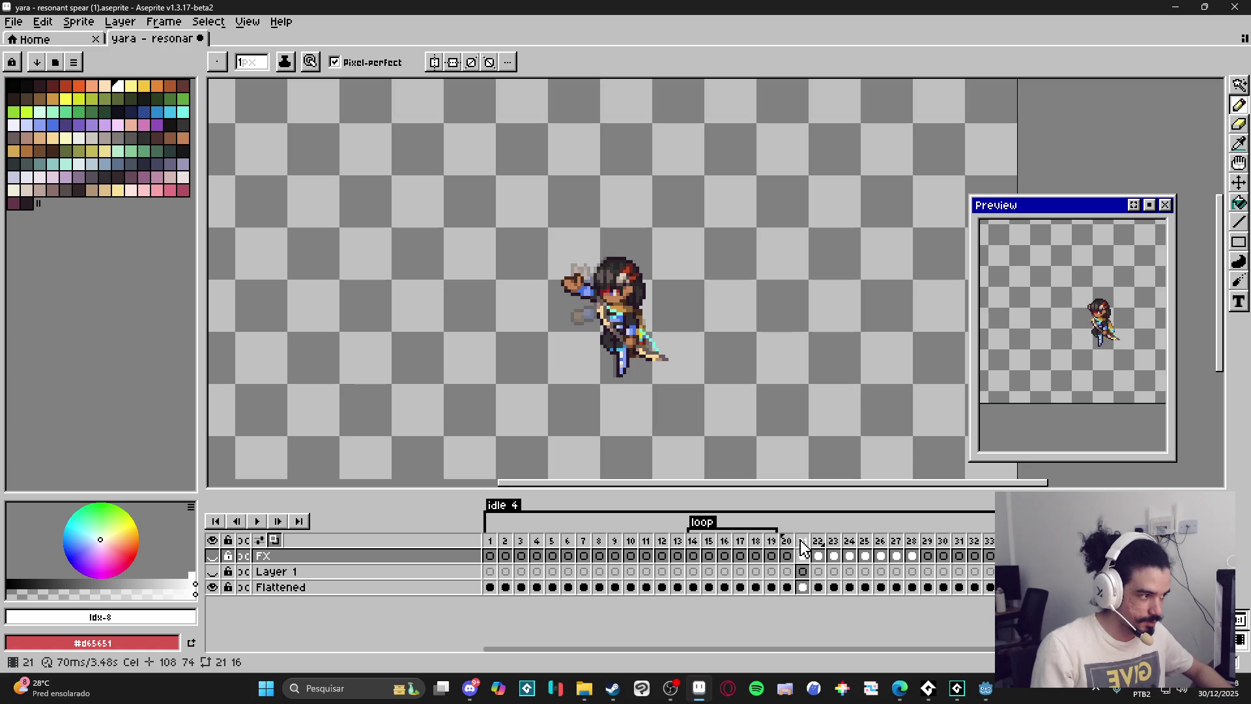
{"action": "key", "text": "Right"}
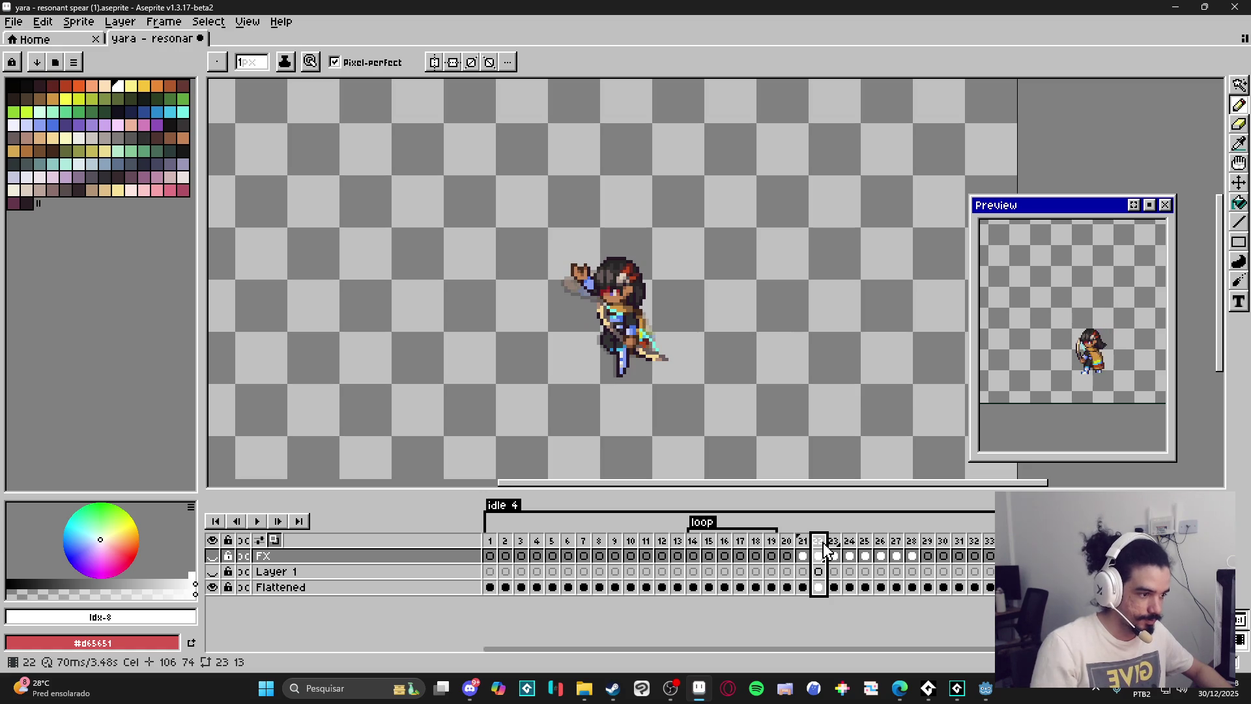
{"action": "key", "text": "Left"}
{"action": "key", "text": "Left"}
{"action": "key", "text": "Right"}
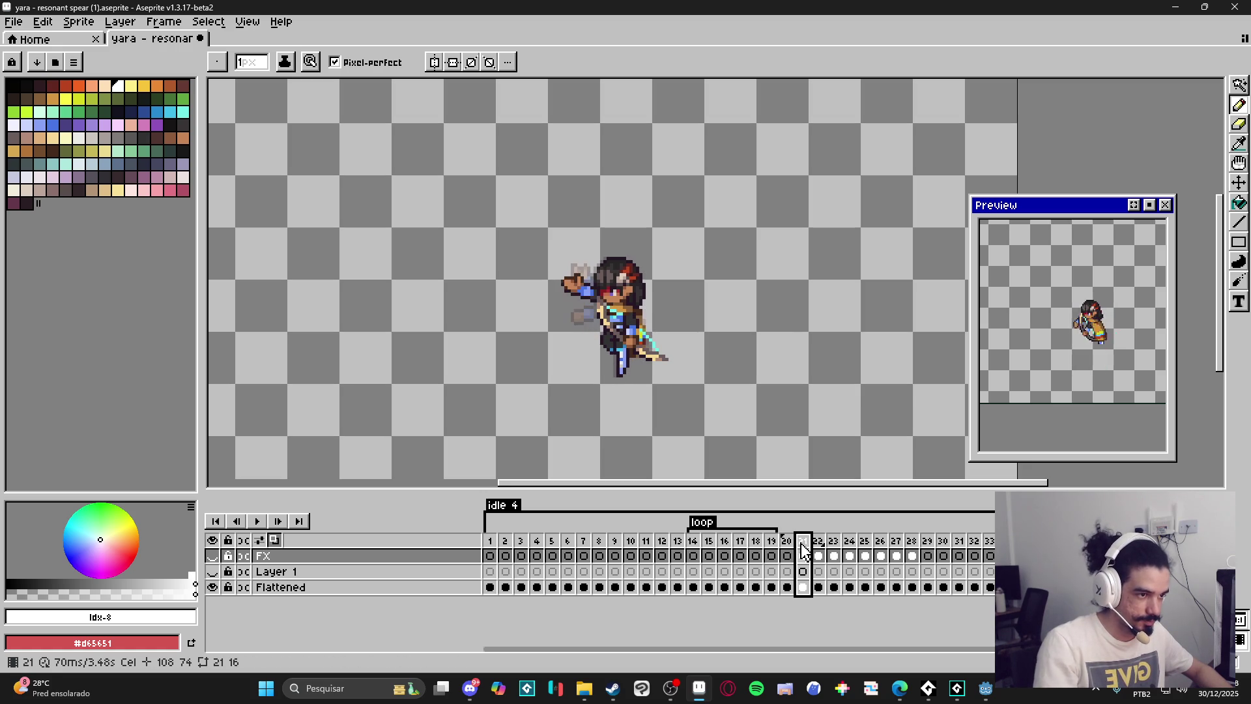
{"action": "left_click", "coordinate": [808, 554]}
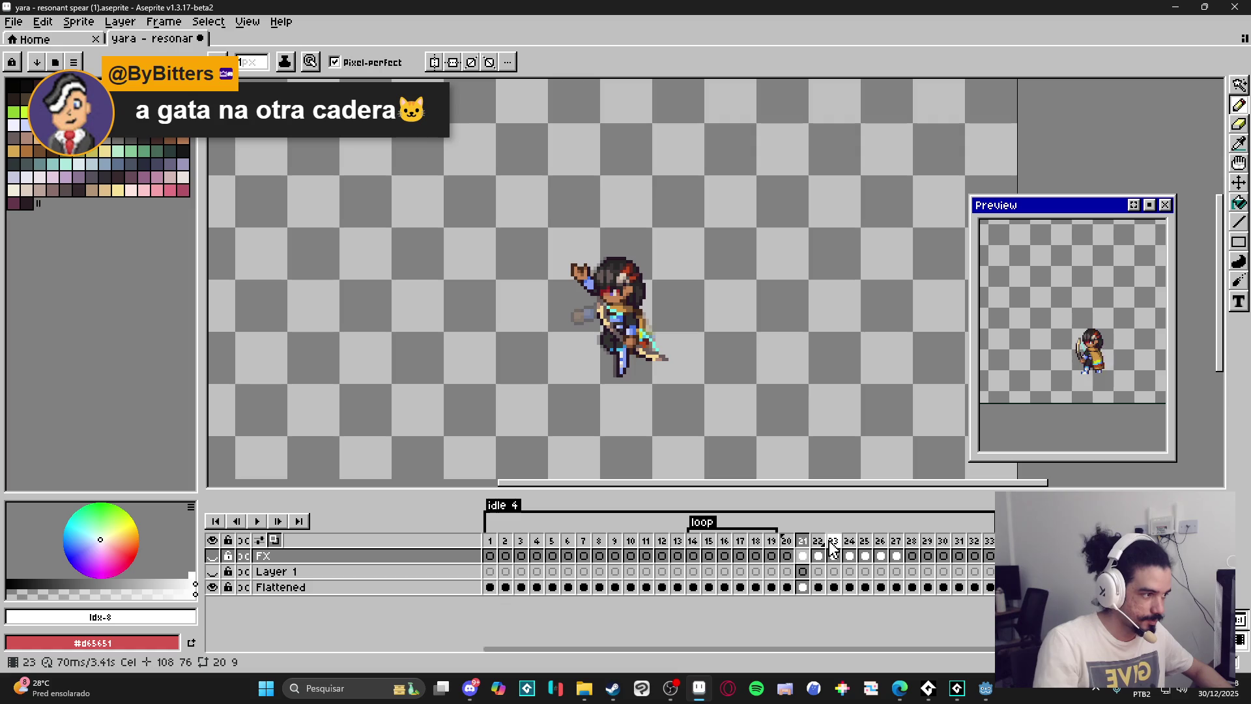
{"action": "scroll", "coordinate": [1087, 381], "scroll_direction": "up", "scroll_amount": 2}
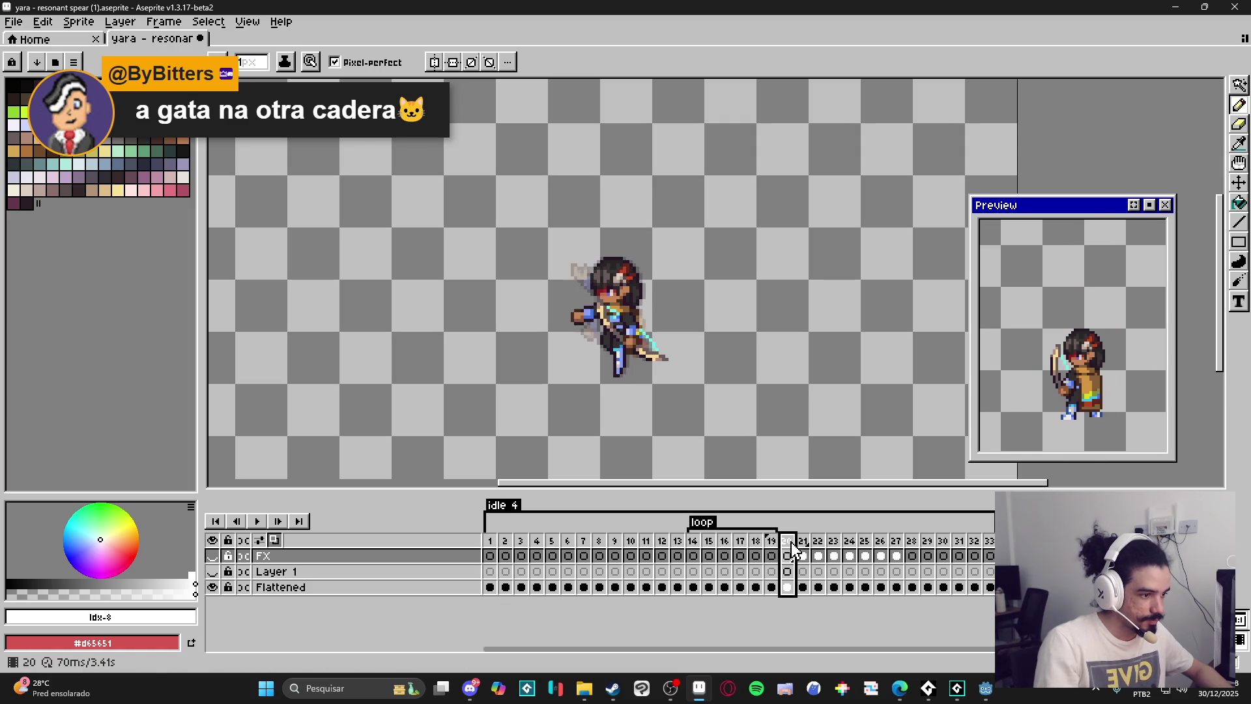
{"action": "left_click", "coordinate": [819, 550]}
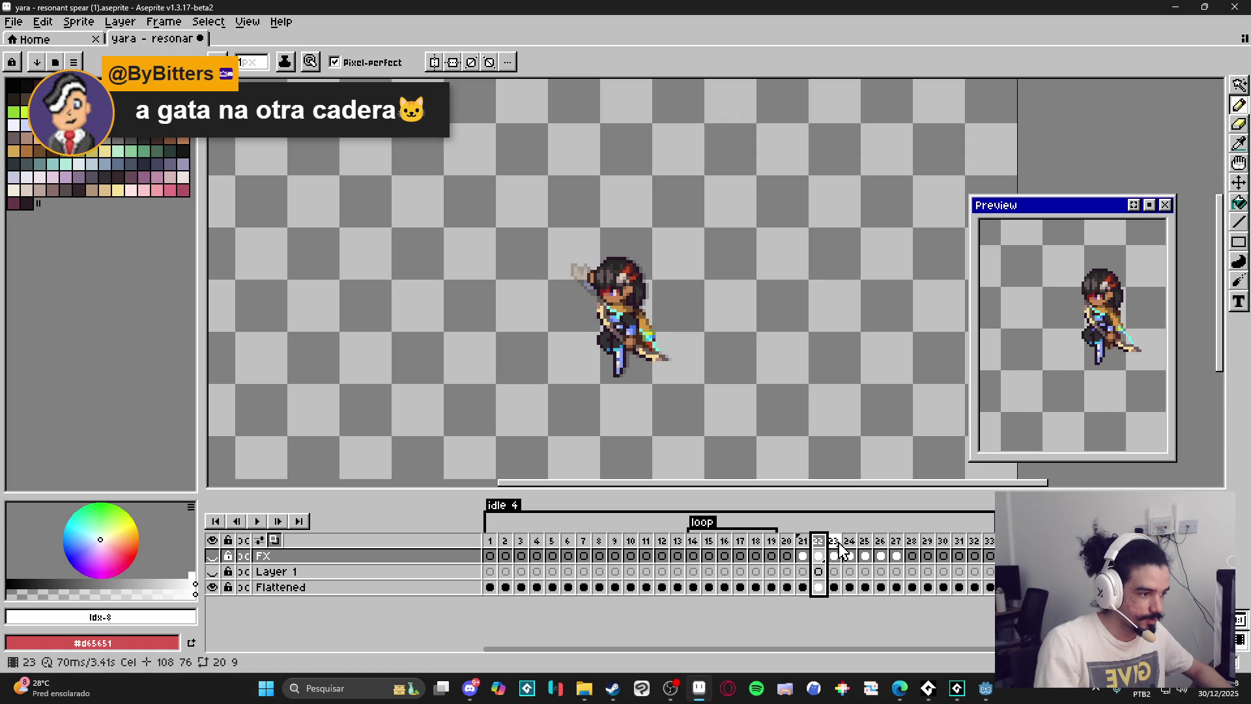
{"action": "left_click", "coordinate": [836, 551]}
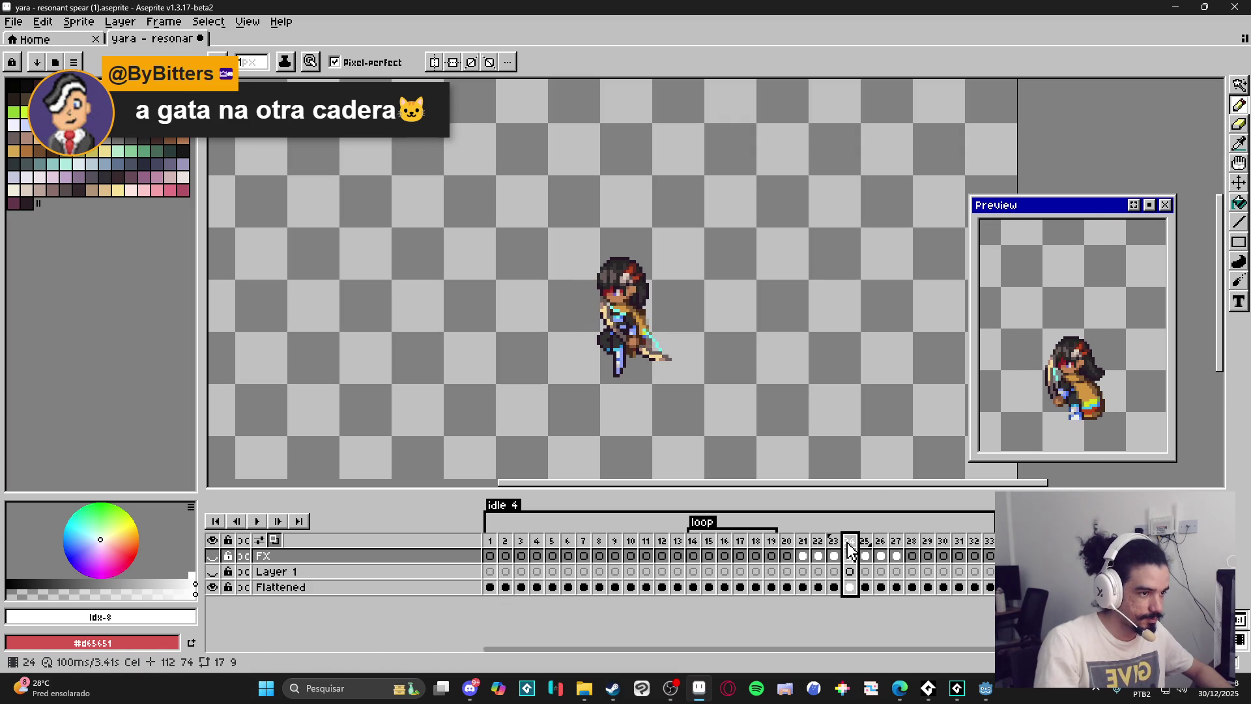
Delete the extra frame, leaving 32 frames, then replay frames 20 to 22.
{"action": "key", "text": "Delete"}
{"action": "left_click", "coordinate": [850, 544]}
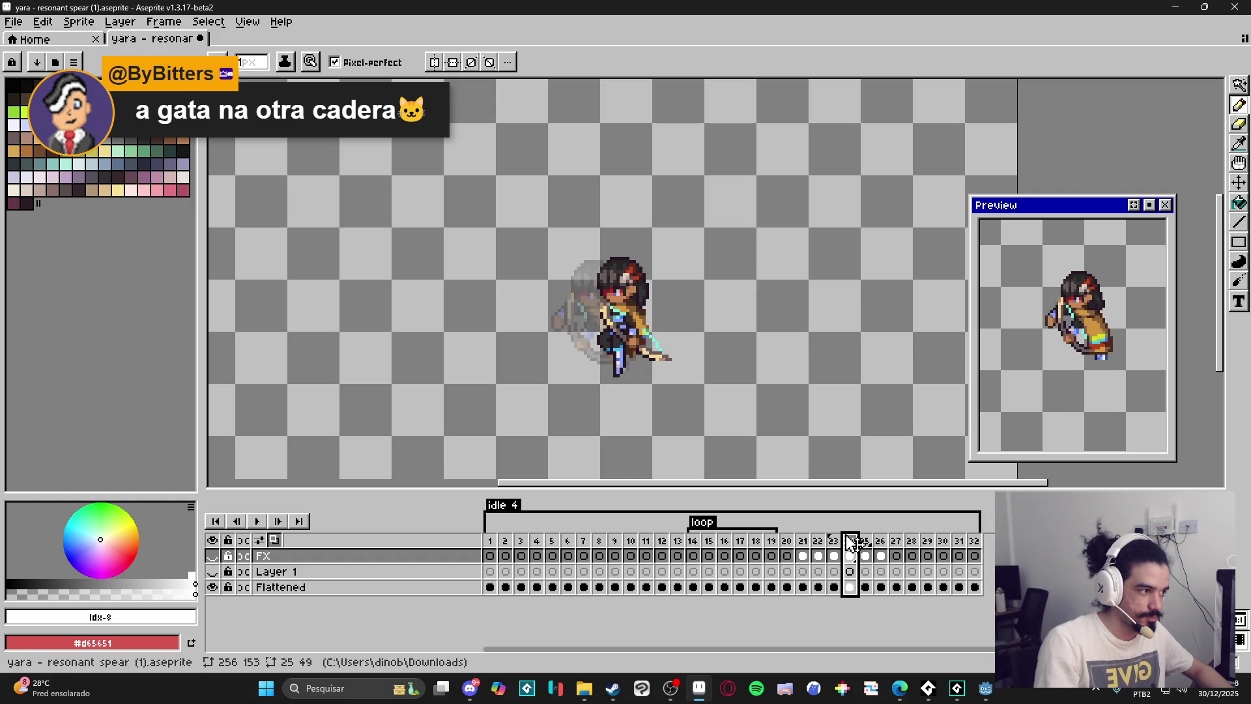
{"action": "left_click", "coordinate": [787, 542]}
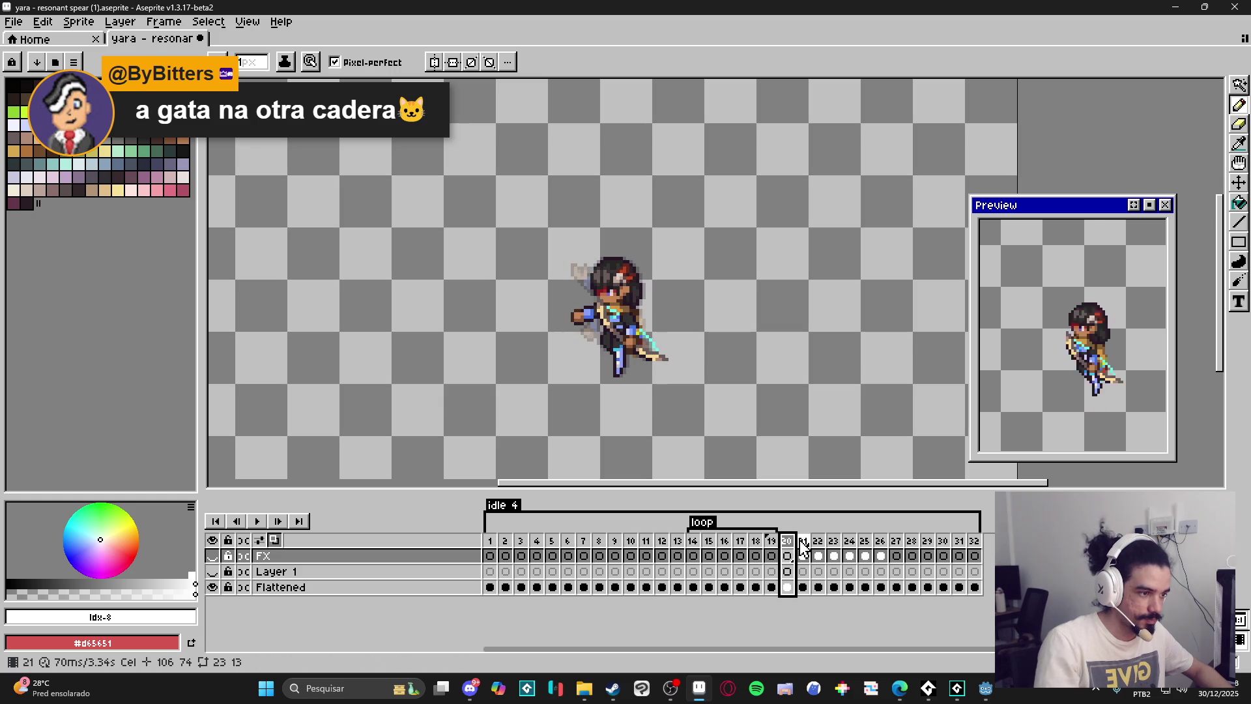
{"action": "left_click", "coordinate": [803, 550]}
{"action": "left_click", "coordinate": [813, 555]}
{"action": "key", "text": "Left"}
{"action": "key", "text": "Left"}
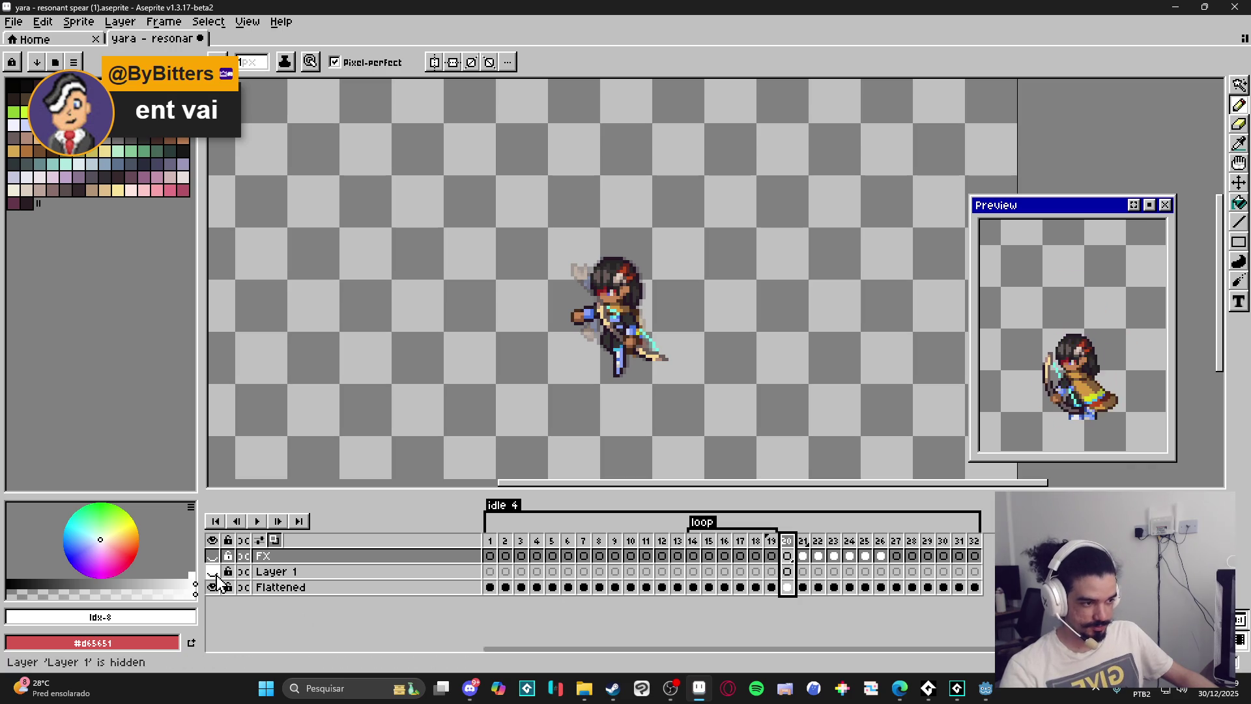
From Layer 1 at frame 22, add an empty Layer 2 with Shift+N and select its frame 22.
{"action": "key", "text": "Left"}
{"action": "key", "text": "Down"}
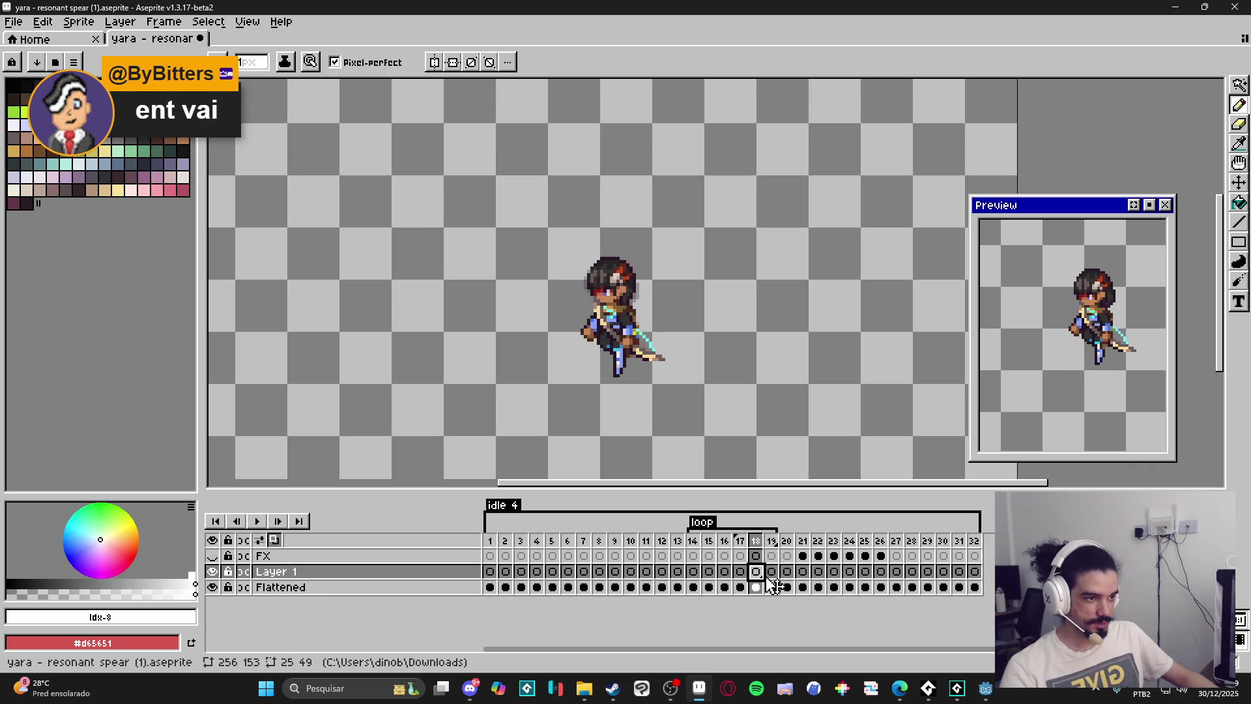
{"action": "key", "text": "Right"}
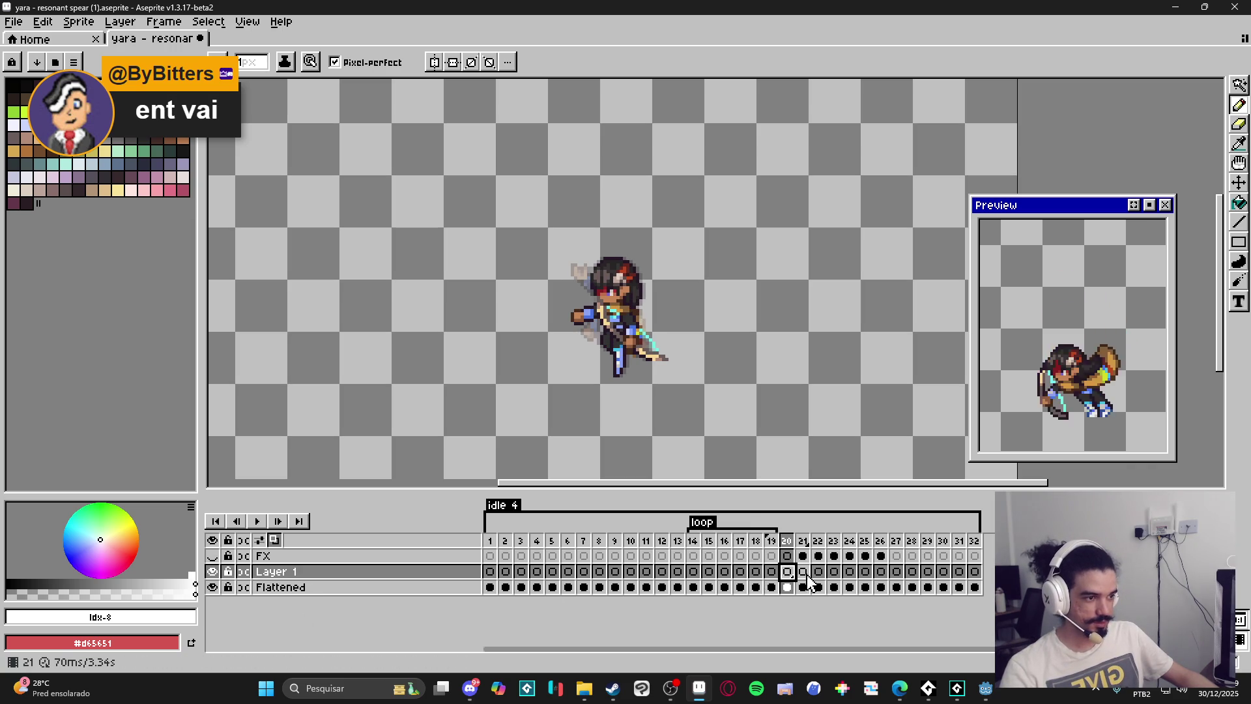
{"action": "left_click", "coordinate": [802, 573]}
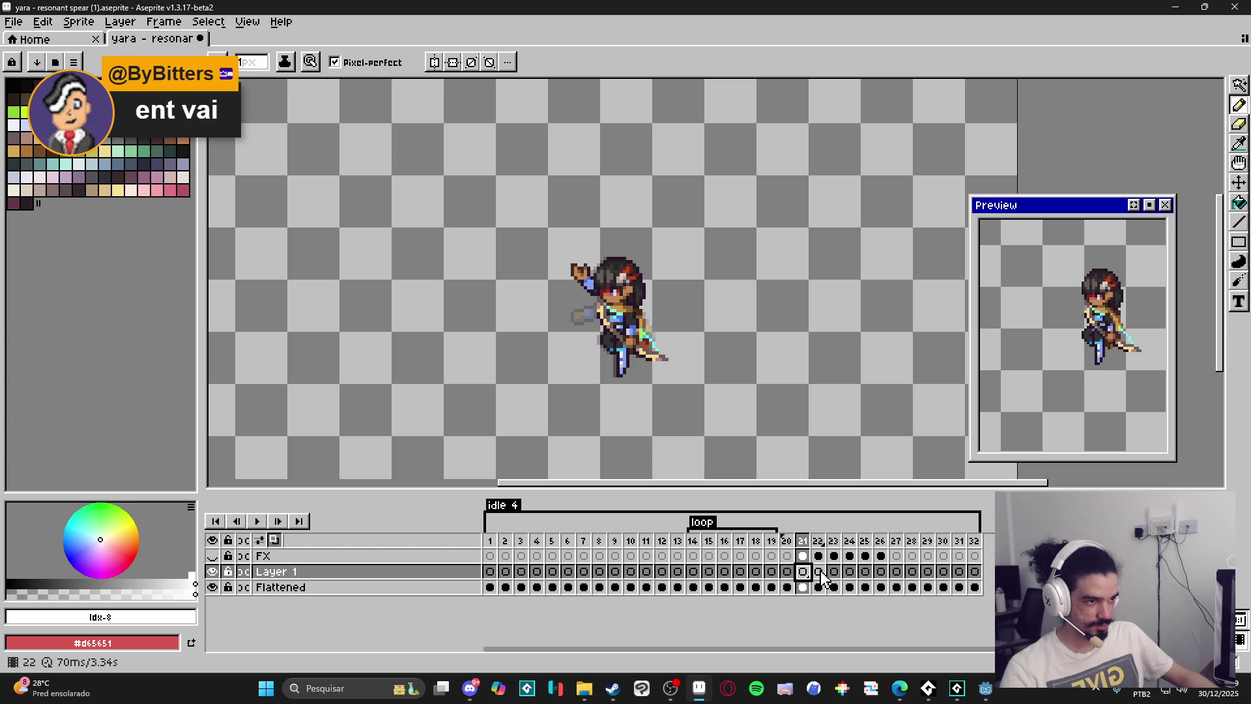
{"action": "left_click", "coordinate": [819, 573]}
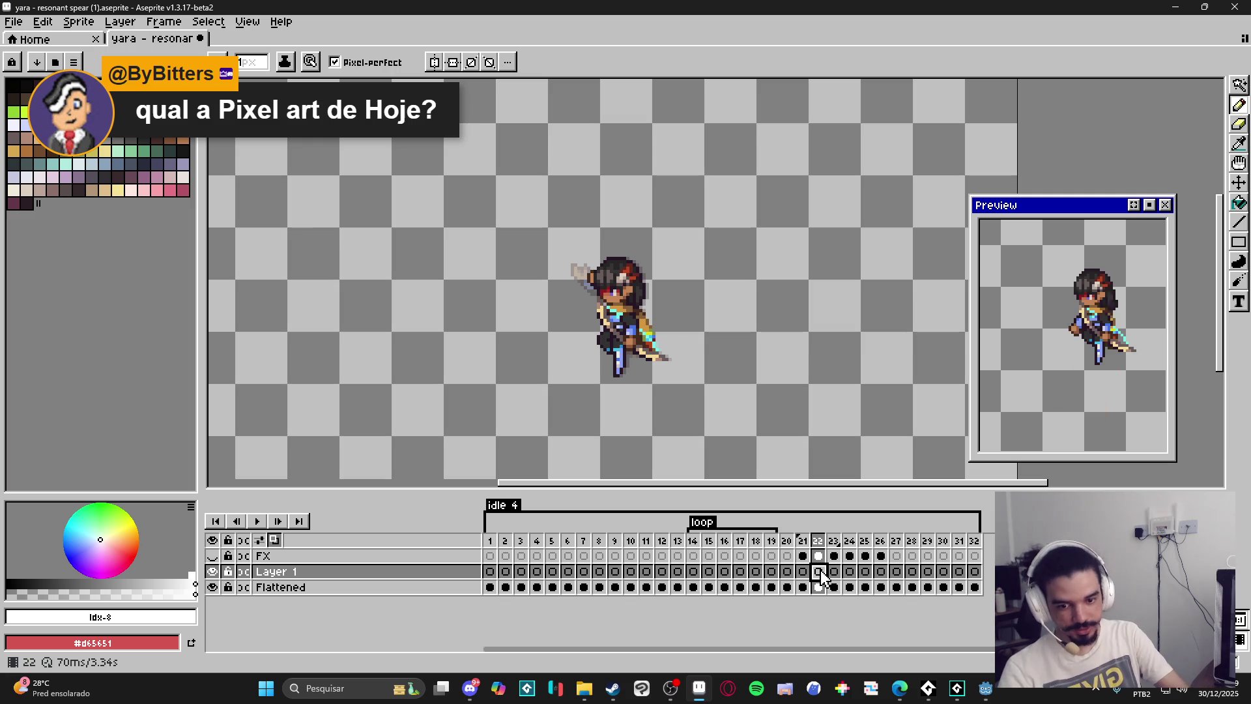
{"action": "key", "text": "shift+n"}
{"action": "left_click", "coordinate": [819, 569]}
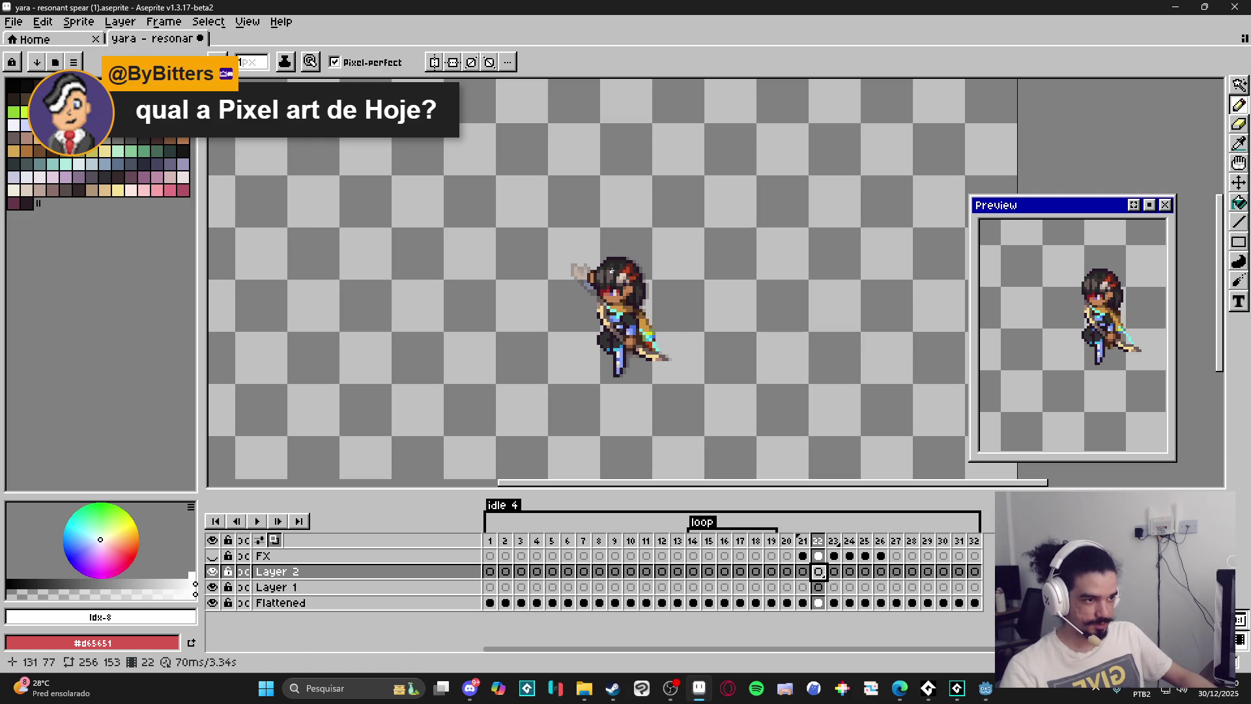
Outline a long diagonal streak from lower left to upper right with straight pencil lines.
{"action": "mouse_move", "coordinate": [615, 267]}
{"action": "left_mouse_down"}
{"action": "mouse_move", "coordinate": [573, 349]}
{"action": "mouse_move", "coordinate": [520, 346]}
{"action": "left_mouse_up"}
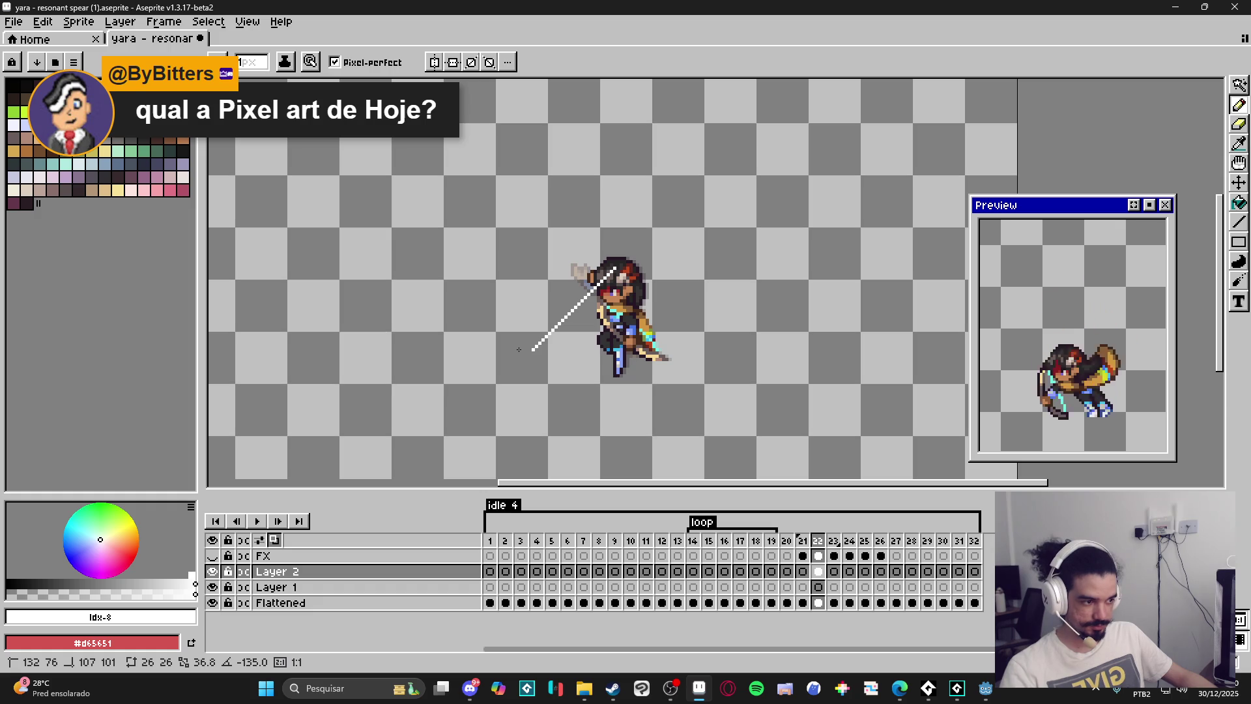
{"action": "left_click_drag", "start_coordinate": [533, 348], "coordinate": [688, 196]}
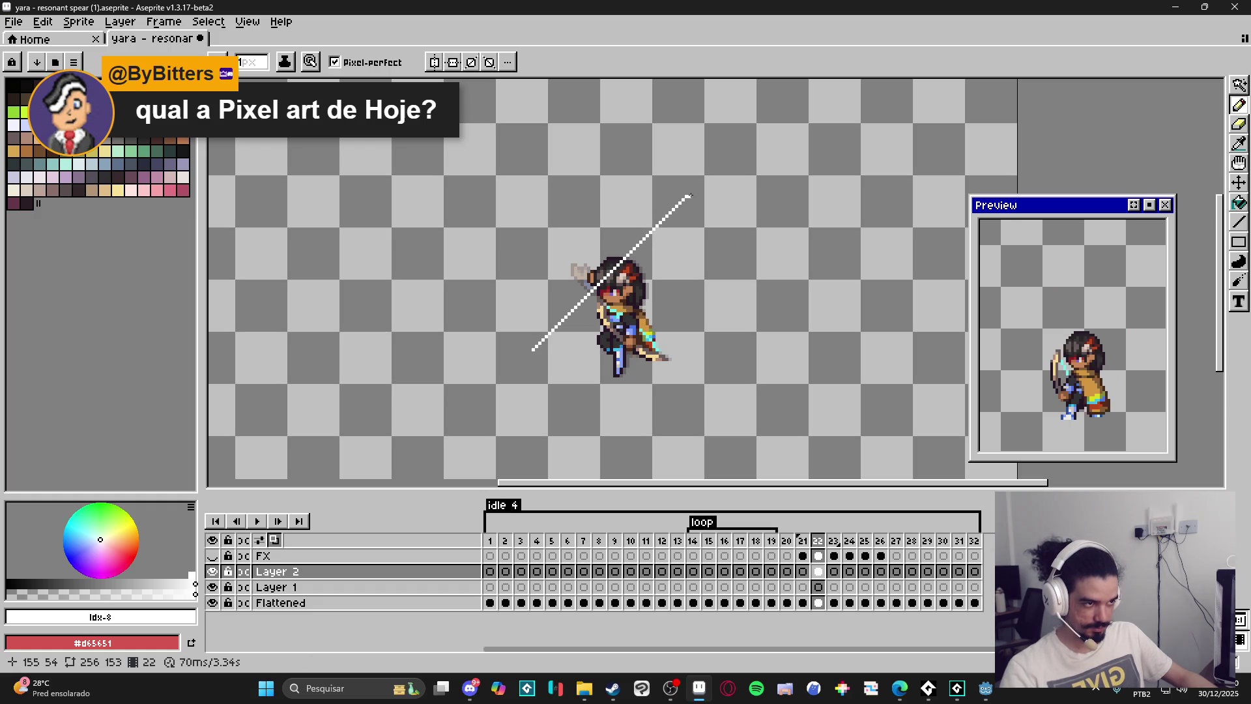
{"action": "key", "text": "shift"}
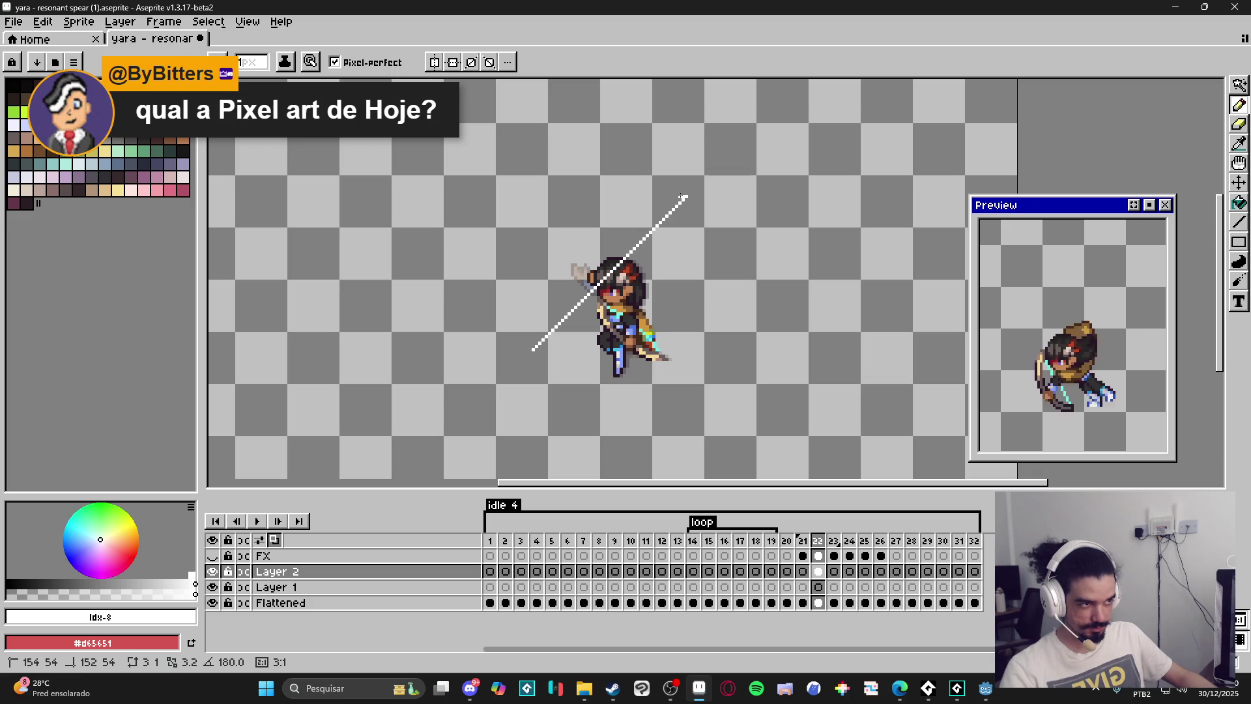
{"action": "left_click", "coordinate": [680, 198], "text": "shift"}
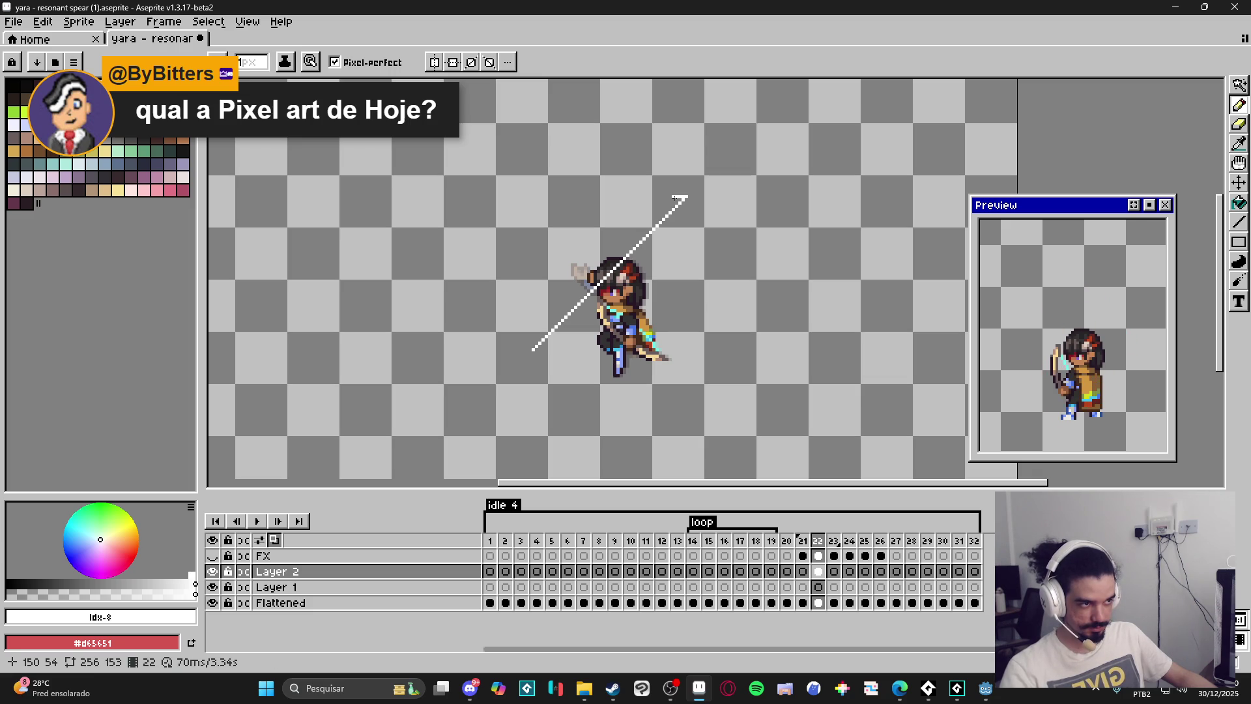
{"action": "left_click", "coordinate": [535, 342], "text": "shift"}
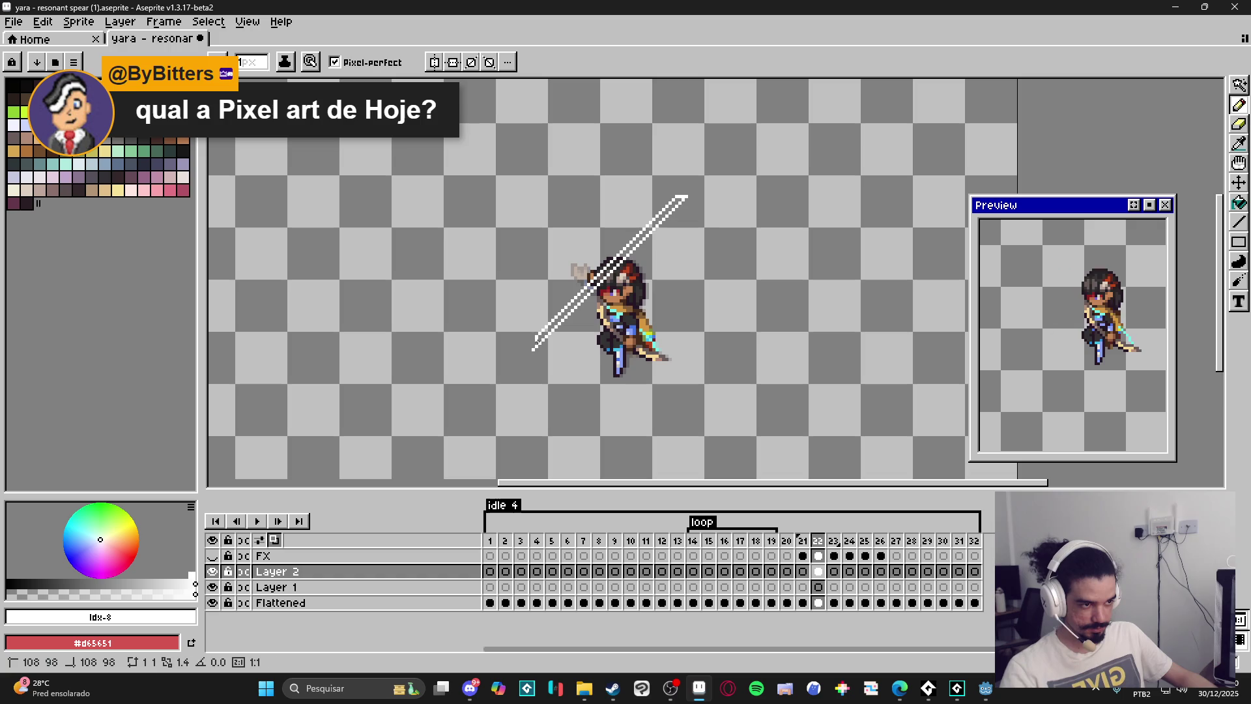
Fill the streak outline with solid white using the Paint Bucket.
{"action": "key", "text": "g"}
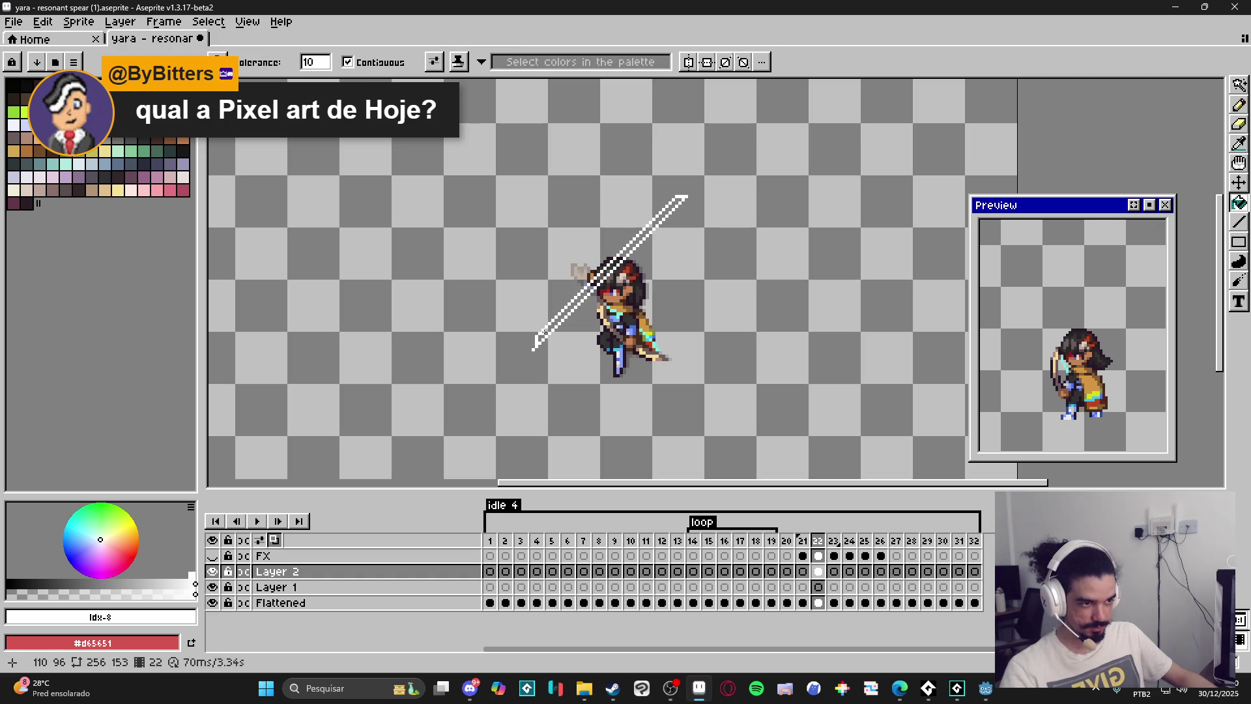
{"action": "left_click", "coordinate": [548, 331]}
{"action": "key", "text": "b"}
{"action": "key", "text": "e"}
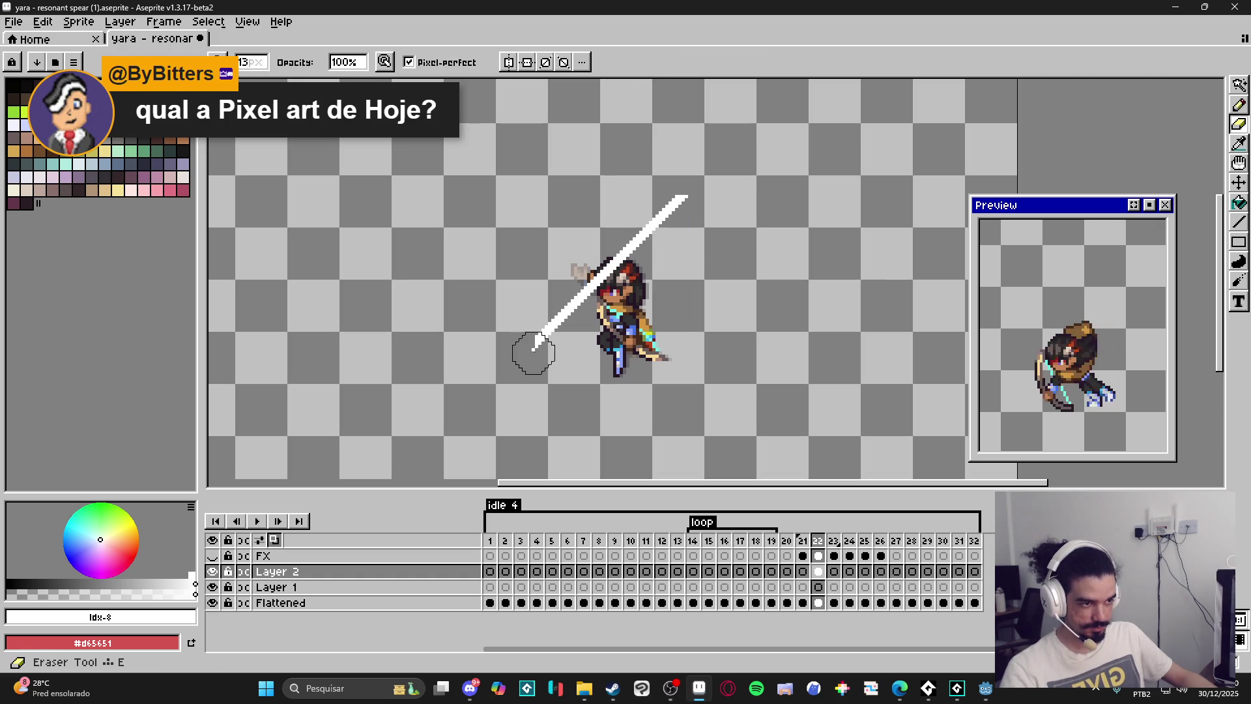
{"action": "key", "text": "b"}
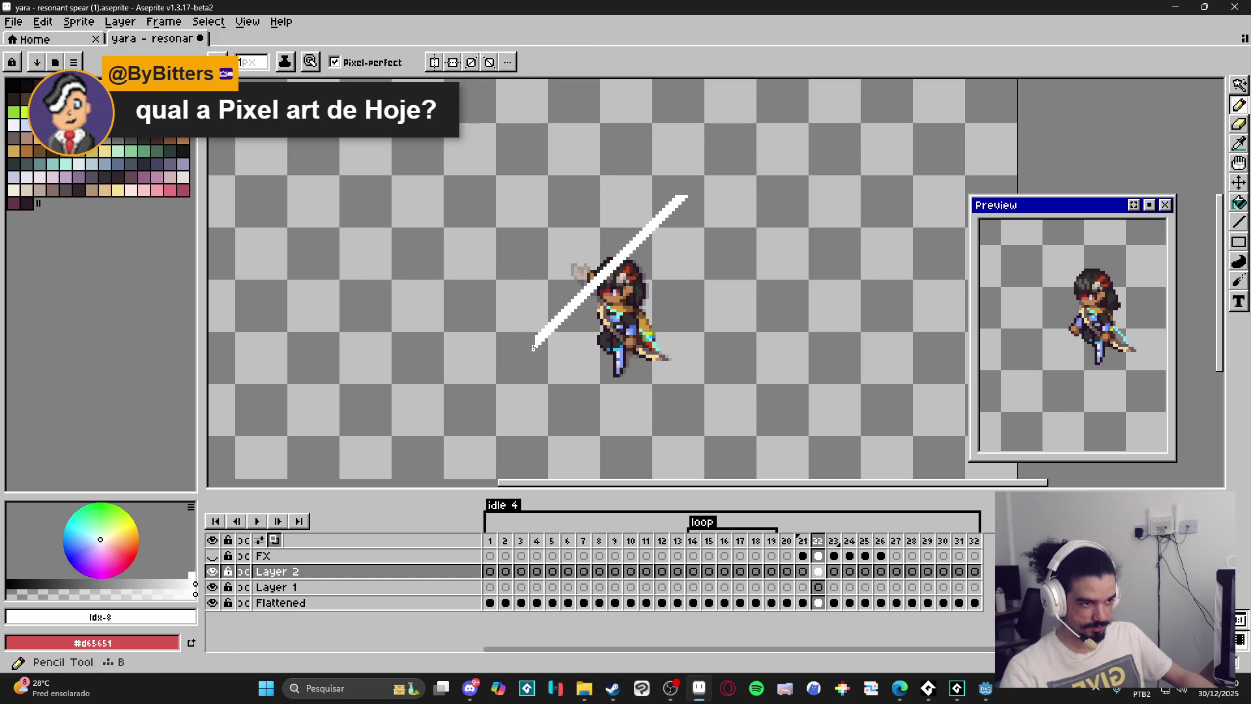
{"action": "scroll", "coordinate": [529, 351], "scroll_direction": "up", "scroll_amount": 2}
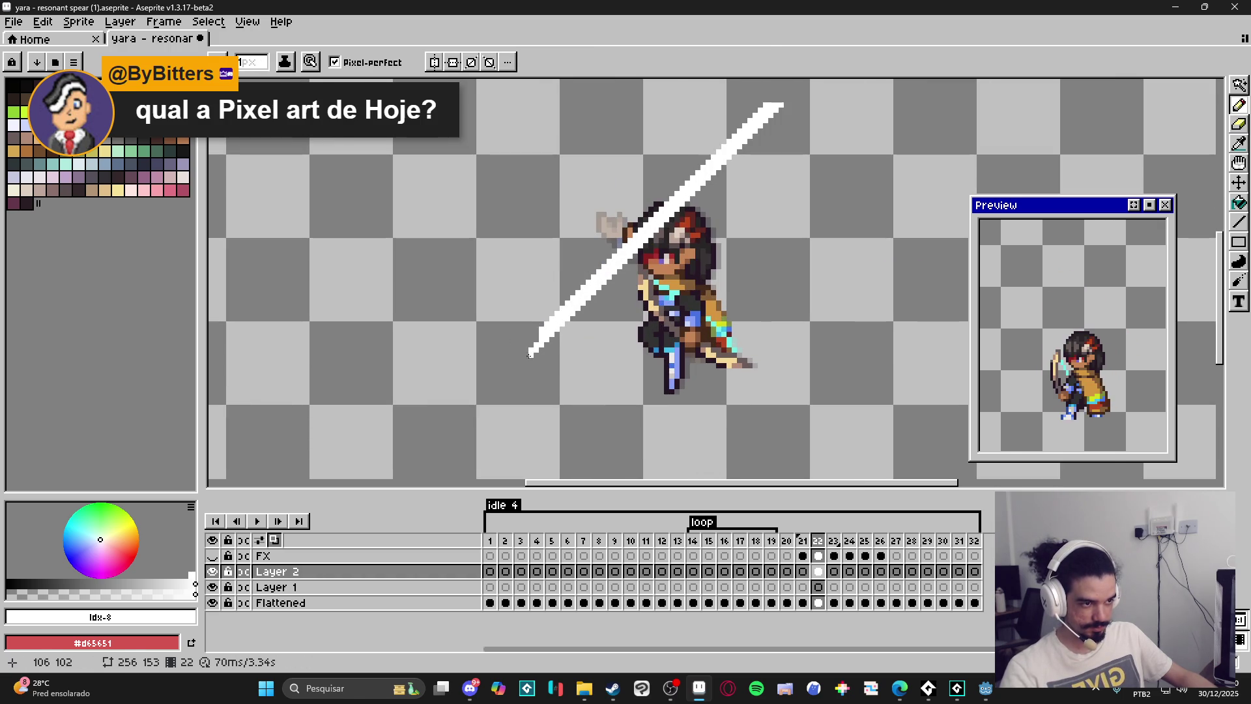
{"action": "scroll", "coordinate": [531, 352], "scroll_direction": "down", "scroll_amount": 1}
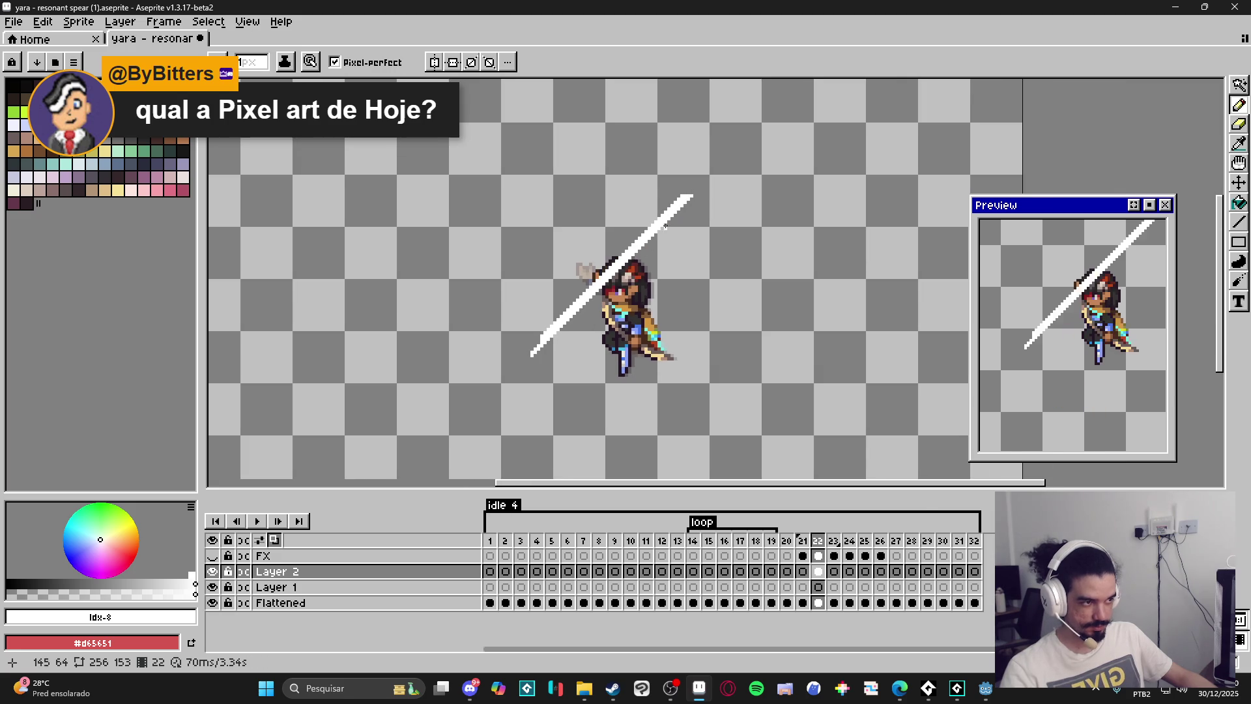
{"action": "scroll", "coordinate": [689, 194], "scroll_direction": "up", "scroll_amount": 3}
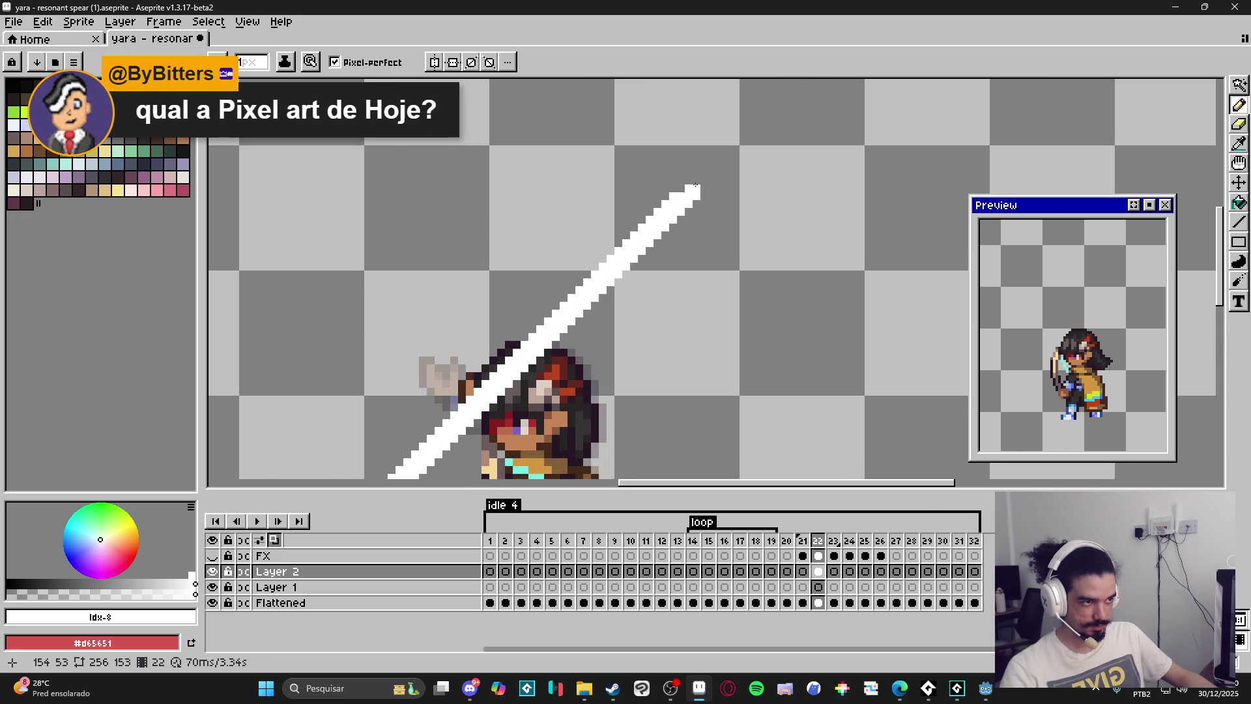
Extend frame 22's streak tip, then draw a small white swirl near the spear tip on frame 23.
{"action": "left_click", "coordinate": [700, 184]}
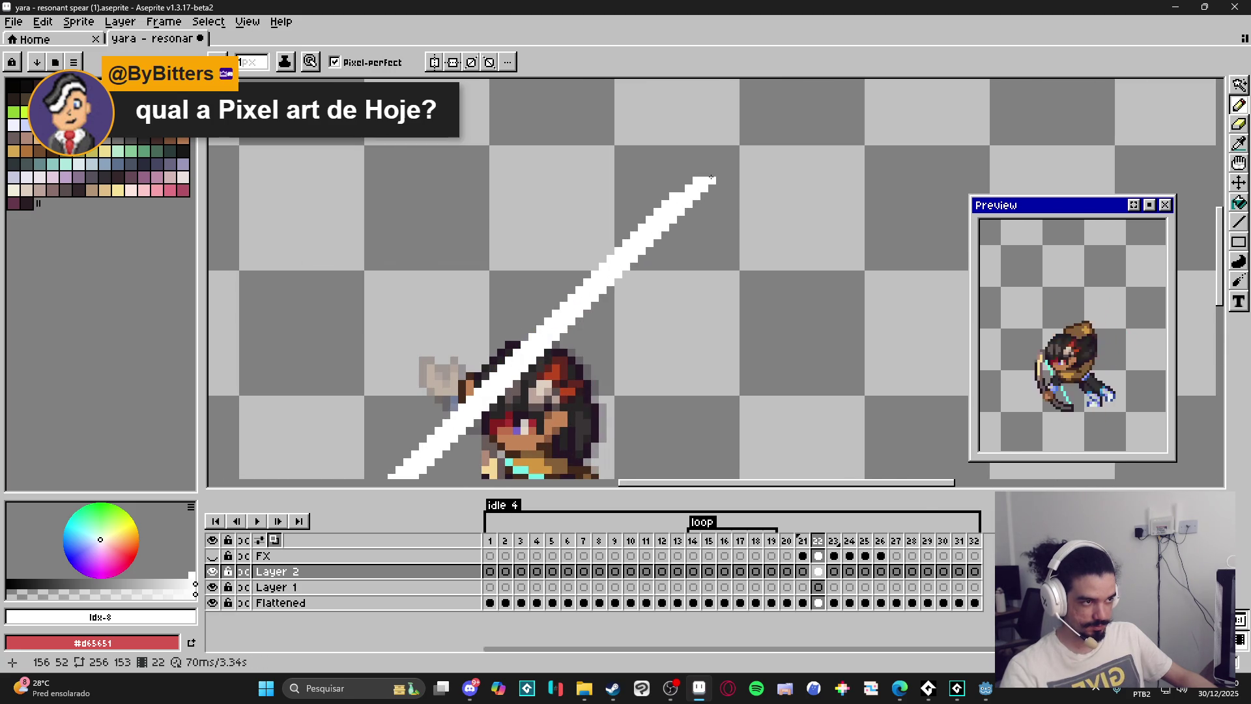
{"action": "scroll", "coordinate": [728, 173], "scroll_direction": "down", "scroll_amount": 2}
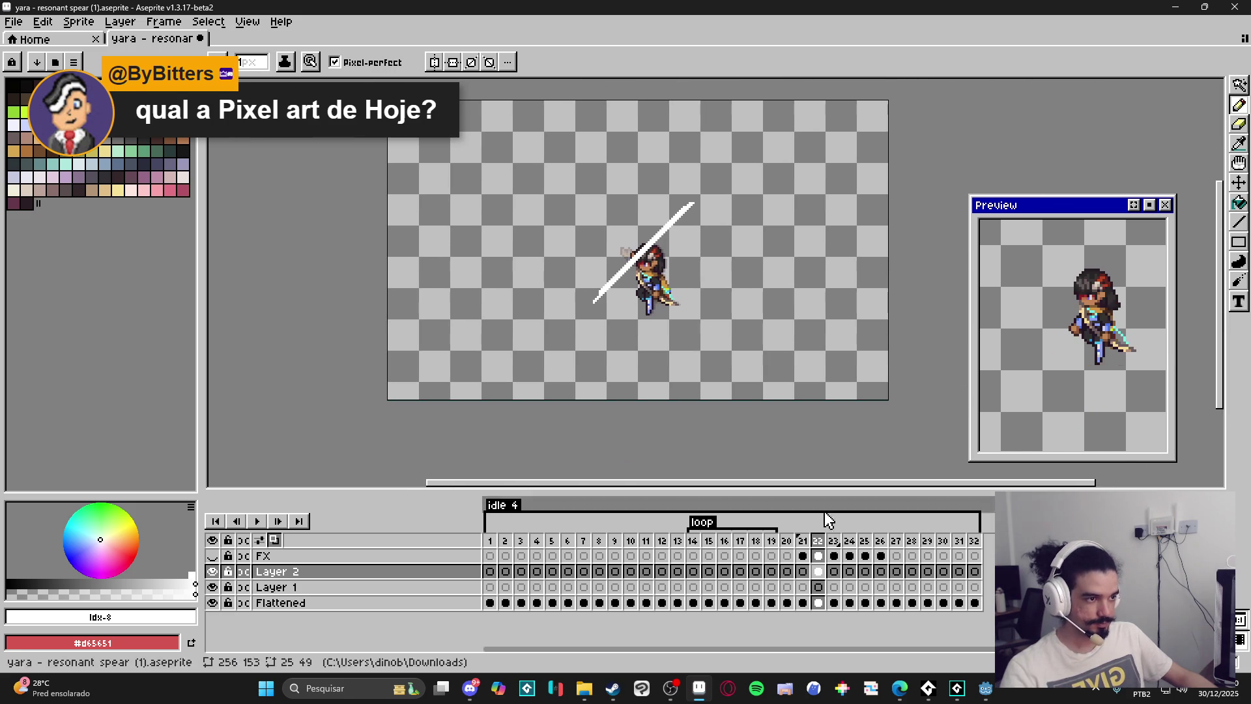
{"action": "left_click", "coordinate": [834, 571]}
{"action": "scroll", "coordinate": [684, 189], "scroll_direction": "up", "scroll_amount": 2}
{"action": "scroll", "coordinate": [681, 195], "scroll_direction": "up", "scroll_amount": 1}
{"action": "mouse_move", "coordinate": [703, 208]}
{"action": "left_mouse_down"}
{"action": "mouse_move", "coordinate": [708, 233]}
{"action": "mouse_move", "coordinate": [694, 185]}
{"action": "left_mouse_up"}
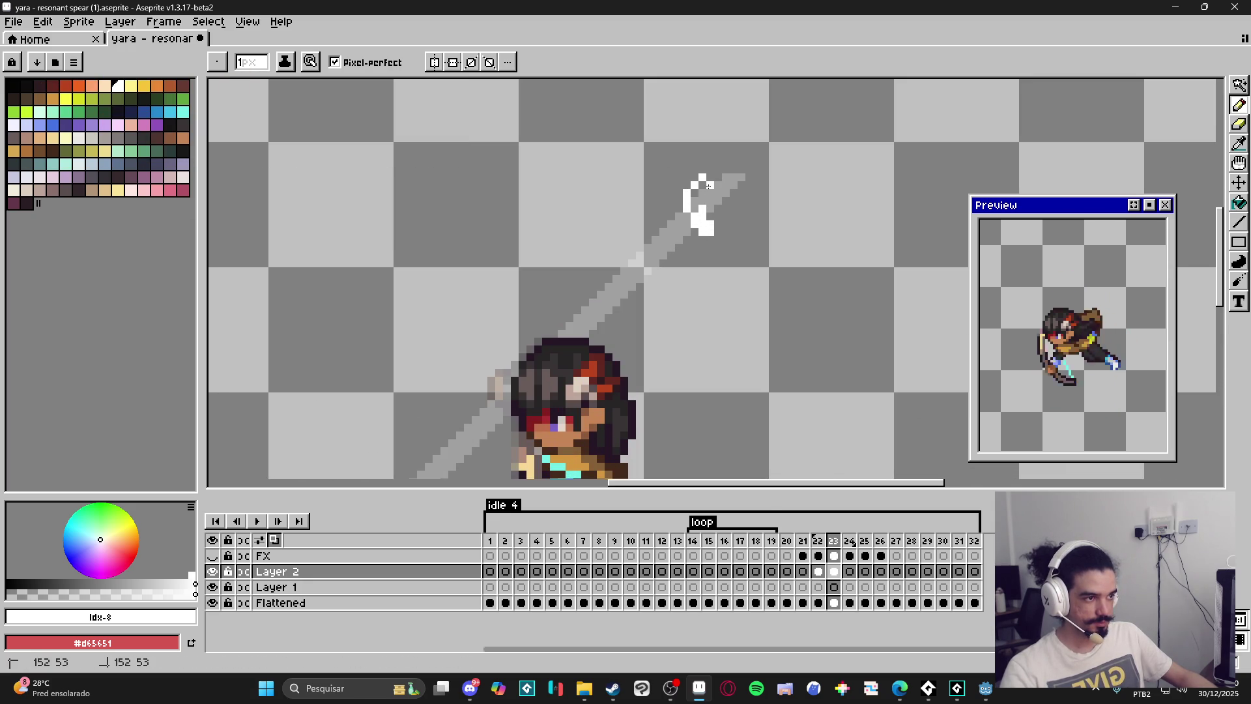
{"action": "key", "text": "e"}
{"action": "left_click", "coordinate": [702, 177]}
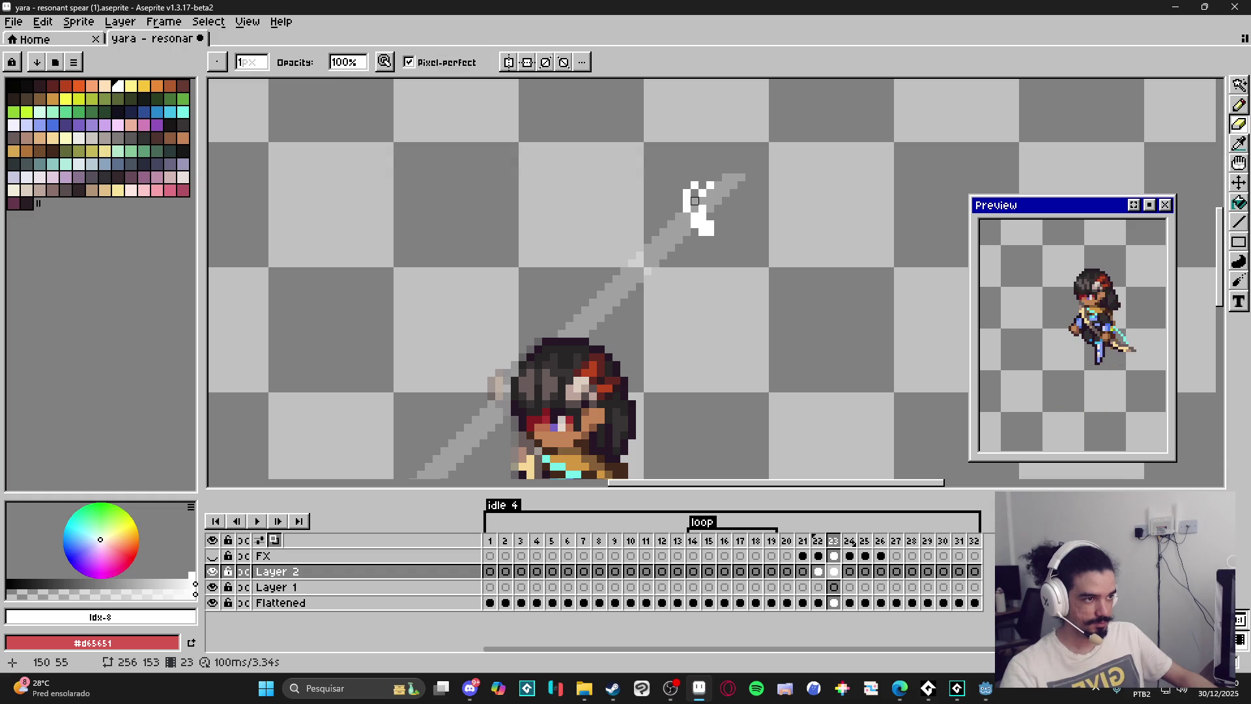
{"action": "key", "text": "b"}
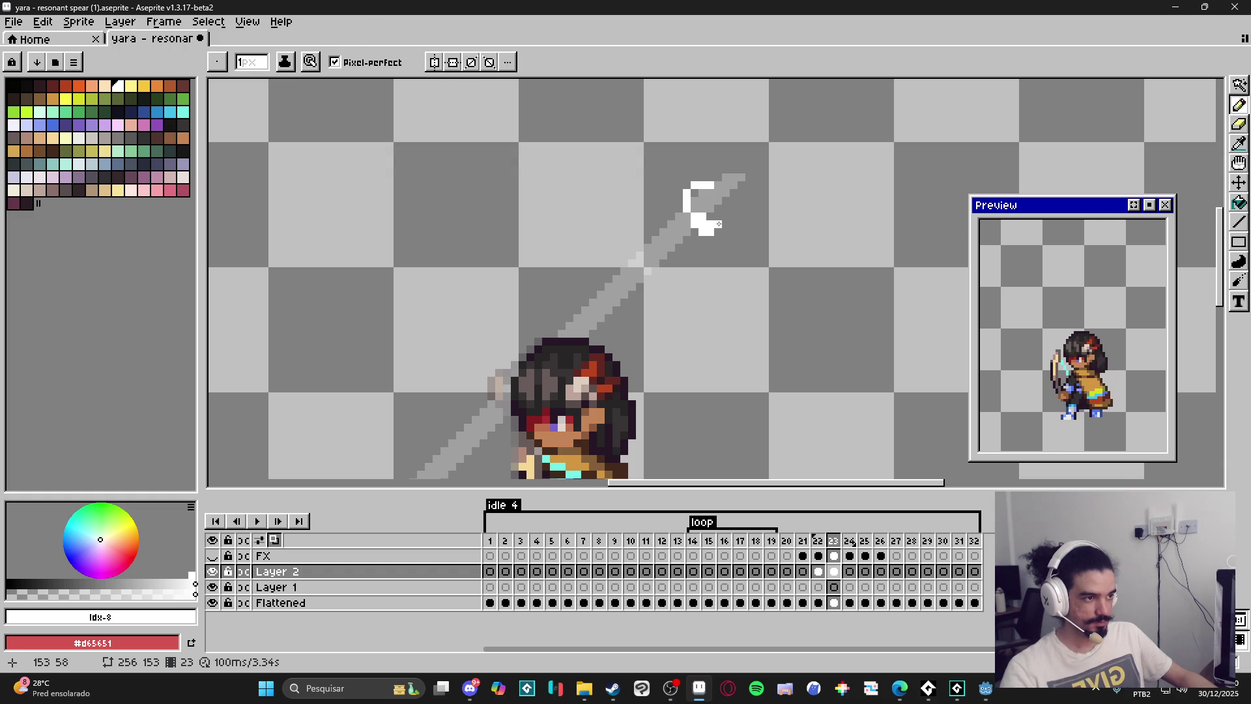
Extend the swirl into a 5-like curl and add a second downward-curving swirl stroke.
{"action": "mouse_move", "coordinate": [715, 234]}
{"action": "left_mouse_down"}
{"action": "mouse_move", "coordinate": [700, 261]}
{"action": "mouse_move", "coordinate": [633, 241]}
{"action": "mouse_move", "coordinate": [612, 269]}
{"action": "left_mouse_up"}
{"action": "left_click", "coordinate": [637, 251]}
{"action": "left_click", "coordinate": [609, 256]}
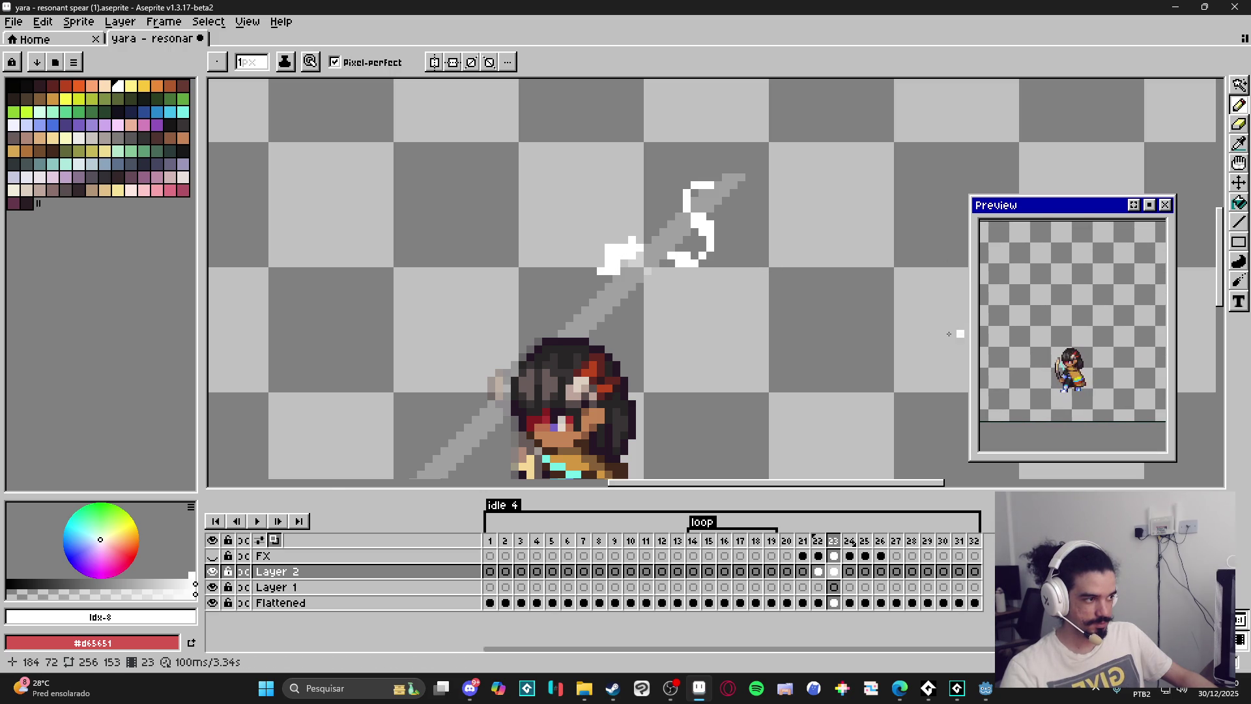
{"action": "scroll", "coordinate": [575, 264], "scroll_direction": "up", "scroll_amount": 1}
{"action": "left_click", "coordinate": [610, 253]}
{"action": "left_click", "coordinate": [640, 231]}
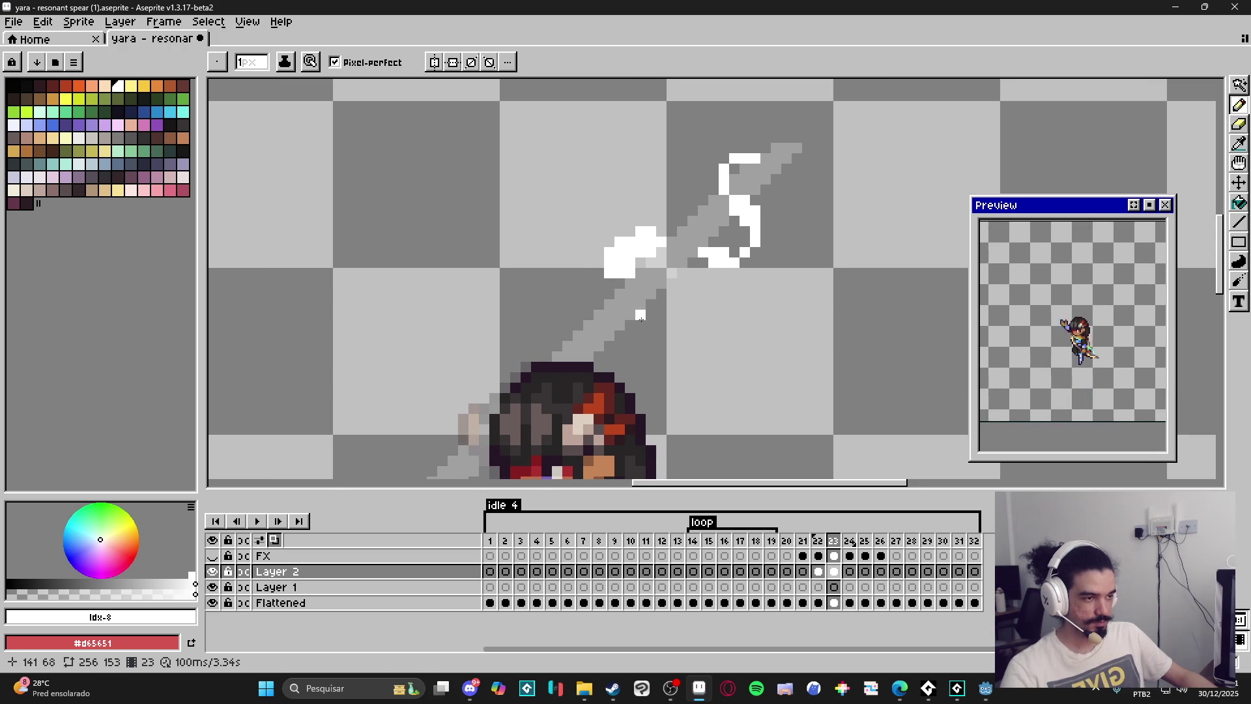
{"action": "left_click", "coordinate": [624, 284]}
{"action": "left_click", "coordinate": [641, 294]}
{"action": "mouse_move", "coordinate": [641, 296]}
{"action": "left_mouse_down"}
{"action": "mouse_move", "coordinate": [652, 332]}
{"action": "mouse_move", "coordinate": [627, 347]}
{"action": "left_mouse_up"}
{"action": "left_click", "coordinate": [660, 345]}
{"action": "left_click", "coordinate": [647, 356]}
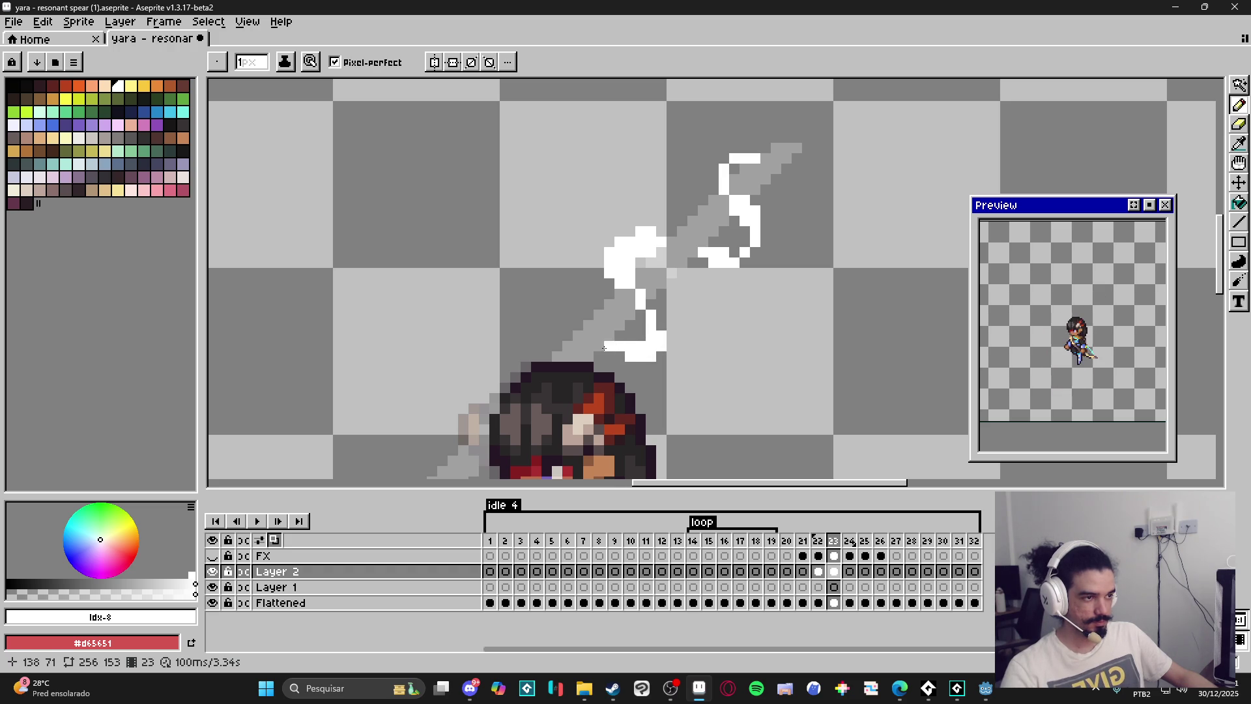
Reframe on the face and spear, then add white pixels to the lower swirl's left tip.
{"action": "scroll", "coordinate": [590, 352], "scroll_direction": "down", "scroll_amount": 2}
{"action": "scroll", "coordinate": [564, 248], "scroll_direction": "down", "scroll_amount": 1}
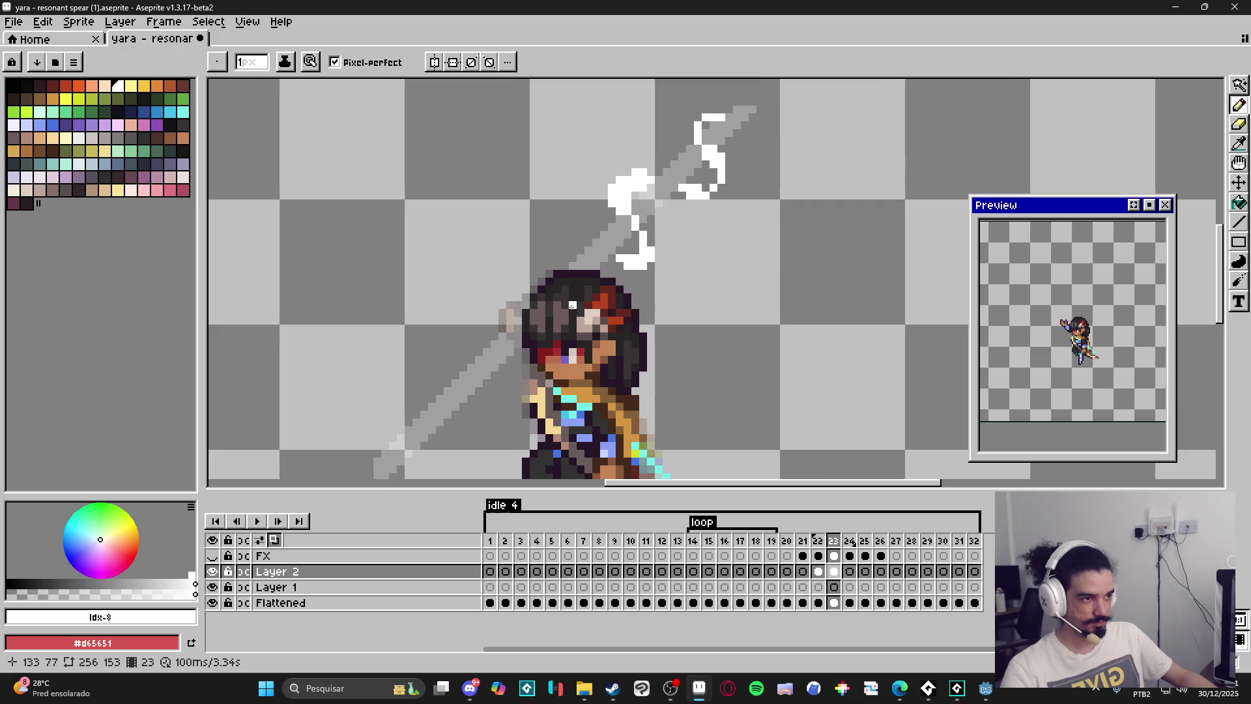
{"action": "left_click_drag", "start_coordinate": [572, 305], "coordinate": [615, 268]}
{"action": "scroll", "coordinate": [622, 243], "scroll_direction": "up", "scroll_amount": 1}
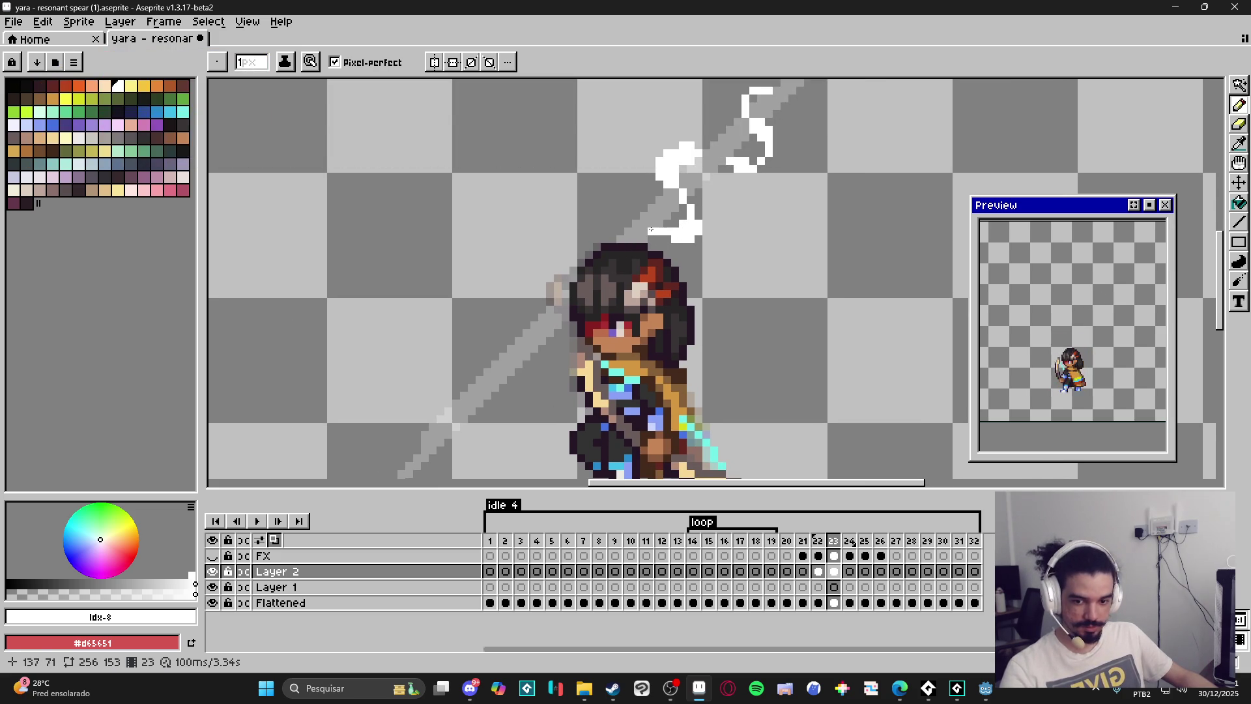
{"action": "mouse_move", "coordinate": [647, 226]}
{"action": "left_mouse_down"}
{"action": "mouse_move", "coordinate": [623, 217]}
{"action": "mouse_move", "coordinate": [631, 233]}
{"action": "left_mouse_up"}
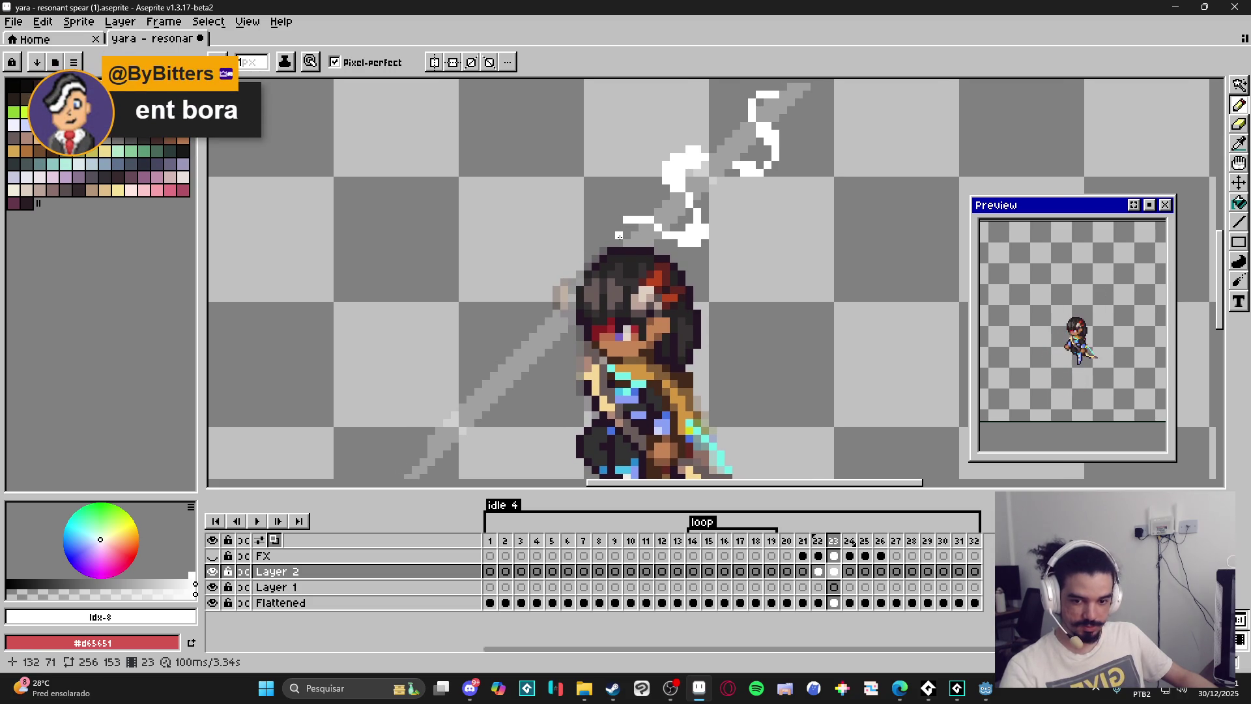
{"action": "left_click_drag", "start_coordinate": [625, 210], "coordinate": [633, 210]}
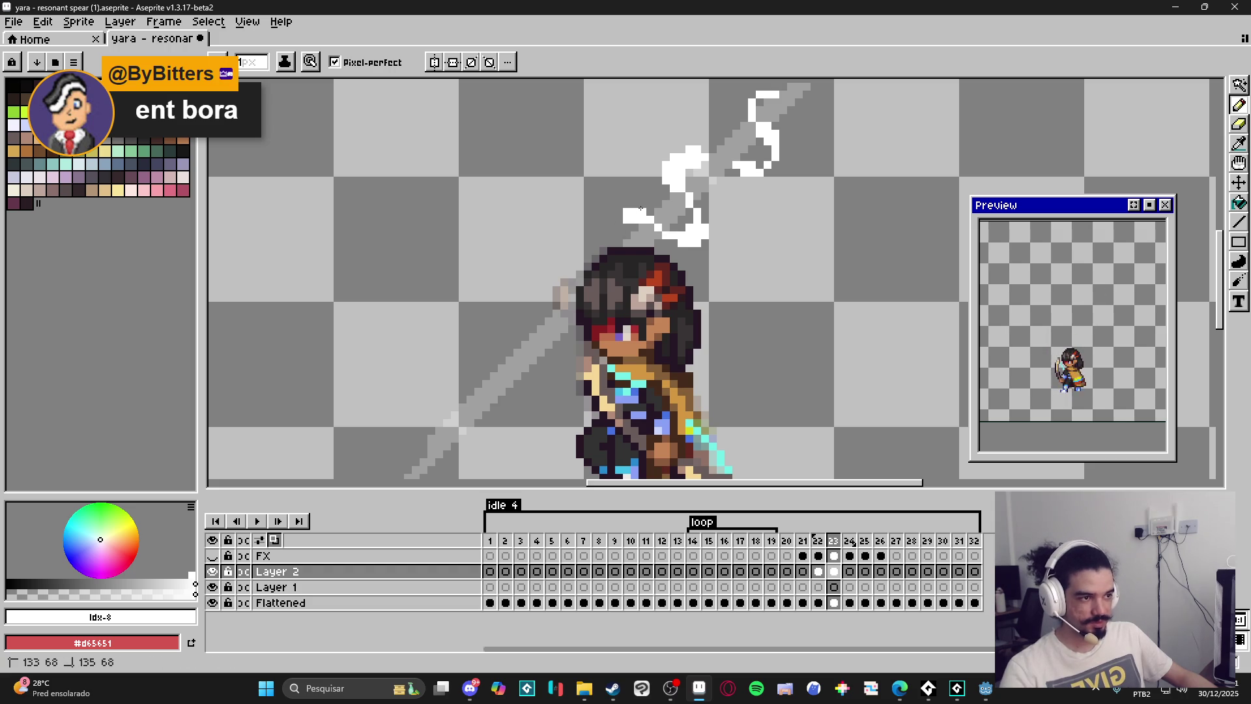
Draw a white slash stroke left of the face, extending below the spear shaft.
{"action": "key", "text": "e"}
{"action": "key", "text": "b"}
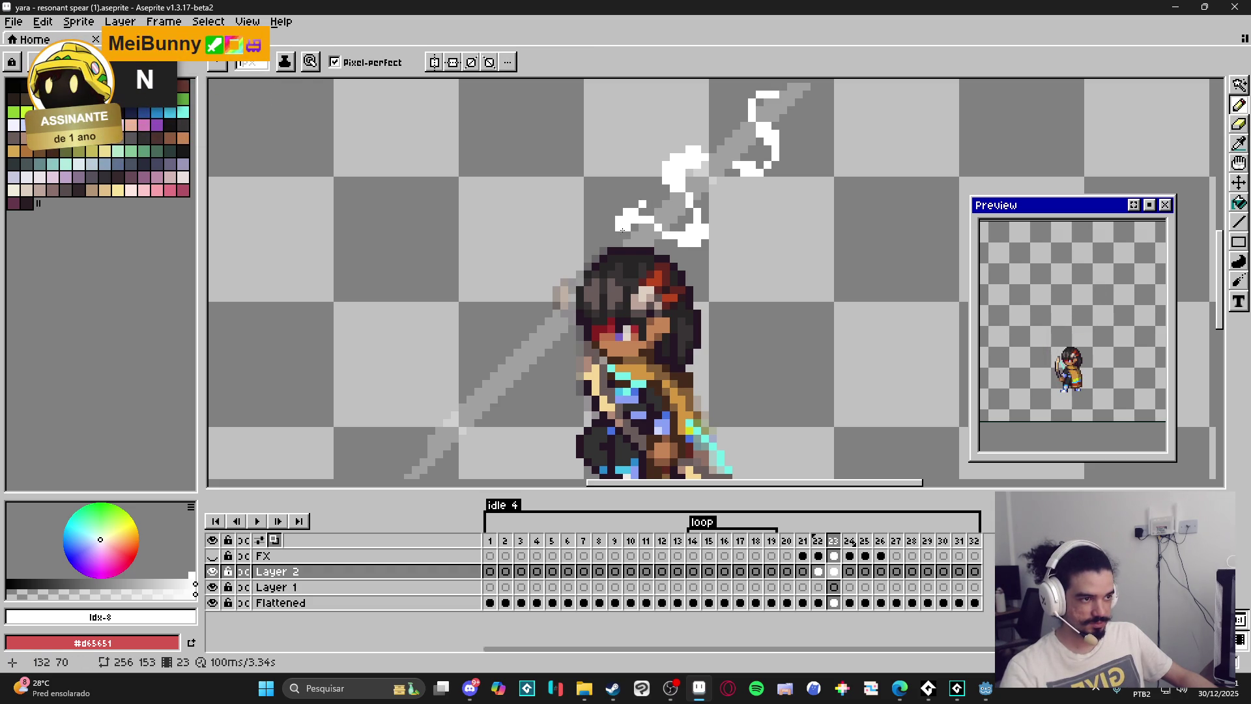
{"action": "key", "text": "e"}
{"action": "key", "text": "b"}
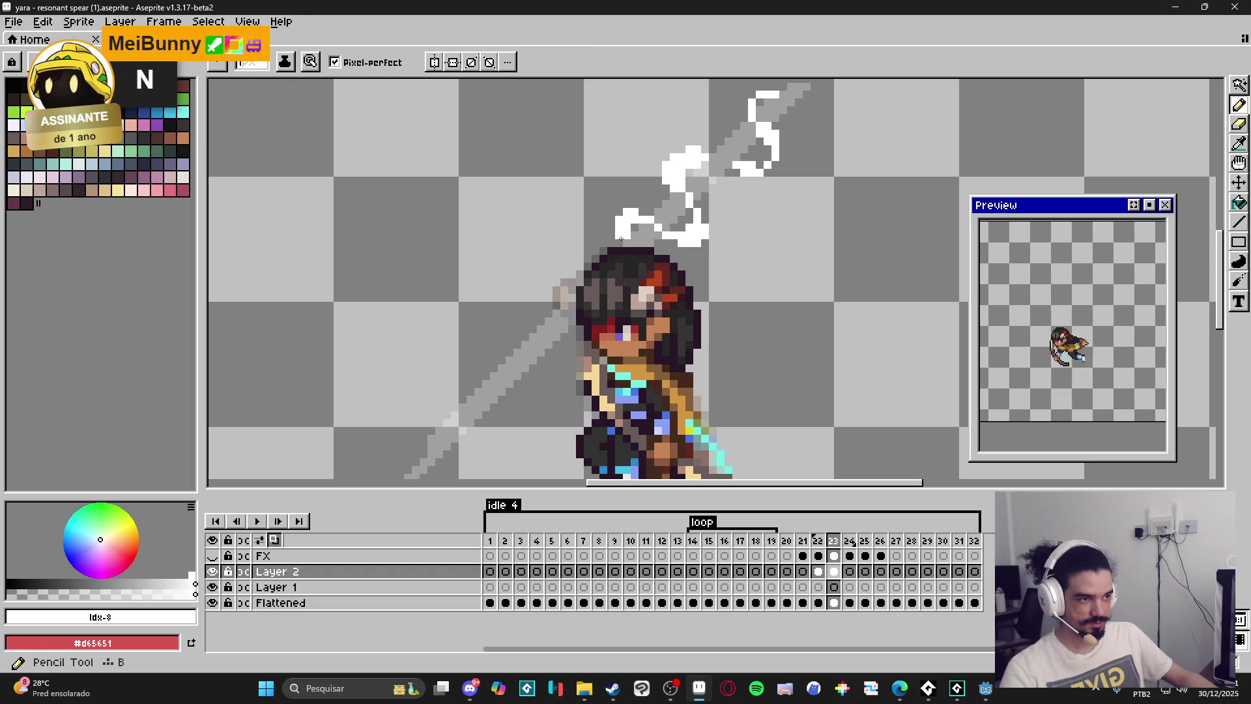
{"action": "scroll", "coordinate": [621, 238], "scroll_direction": "down", "scroll_amount": 2}
{"action": "scroll", "coordinate": [583, 294], "scroll_direction": "down", "scroll_amount": 2}
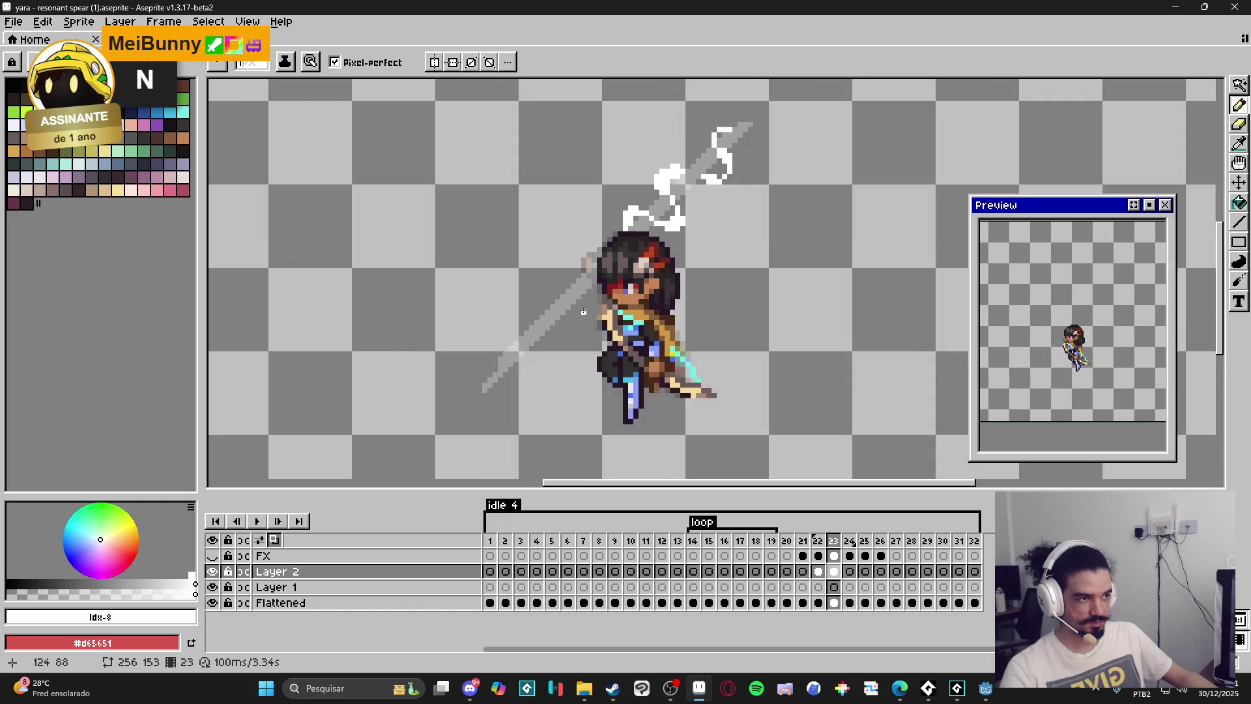
{"action": "scroll", "coordinate": [586, 314], "scroll_direction": "up", "scroll_amount": 2}
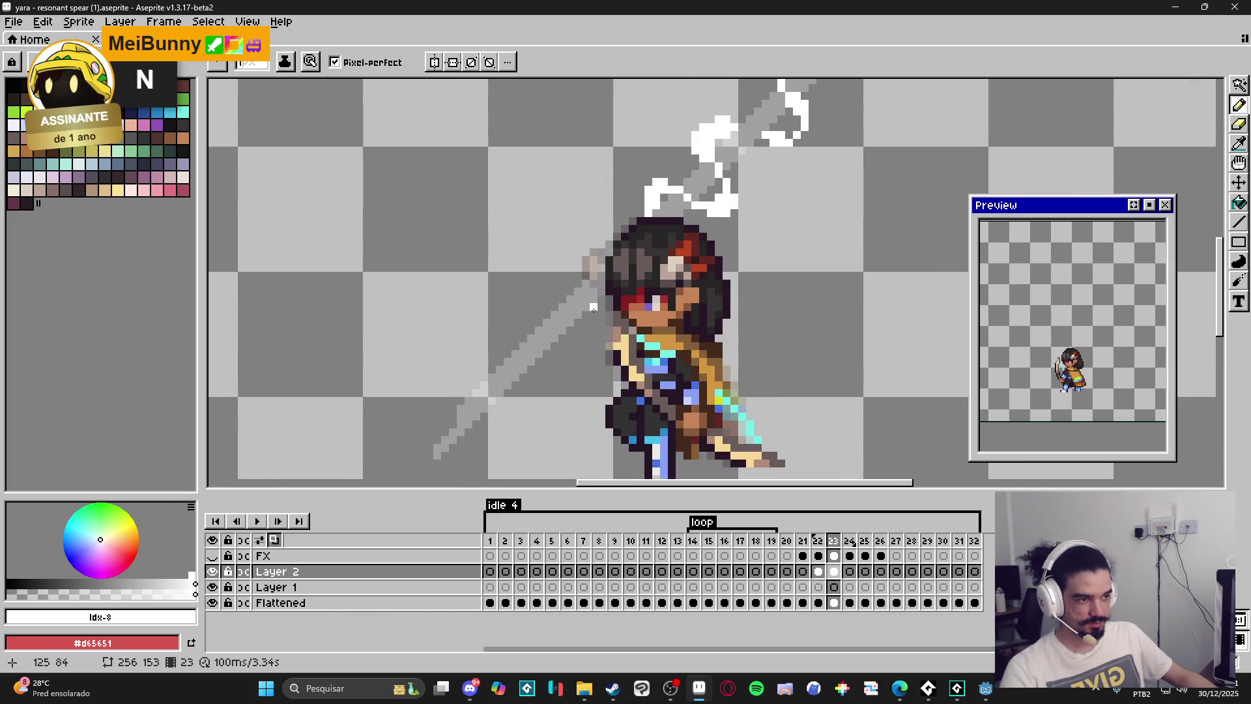
{"action": "mouse_move", "coordinate": [601, 298]}
{"action": "left_mouse_down"}
{"action": "mouse_move", "coordinate": [595, 328]}
{"action": "mouse_move", "coordinate": [609, 333]}
{"action": "mouse_move", "coordinate": [523, 323]}
{"action": "mouse_move", "coordinate": [500, 336]}
{"action": "left_mouse_up"}
{"action": "left_click", "coordinate": [584, 337]}
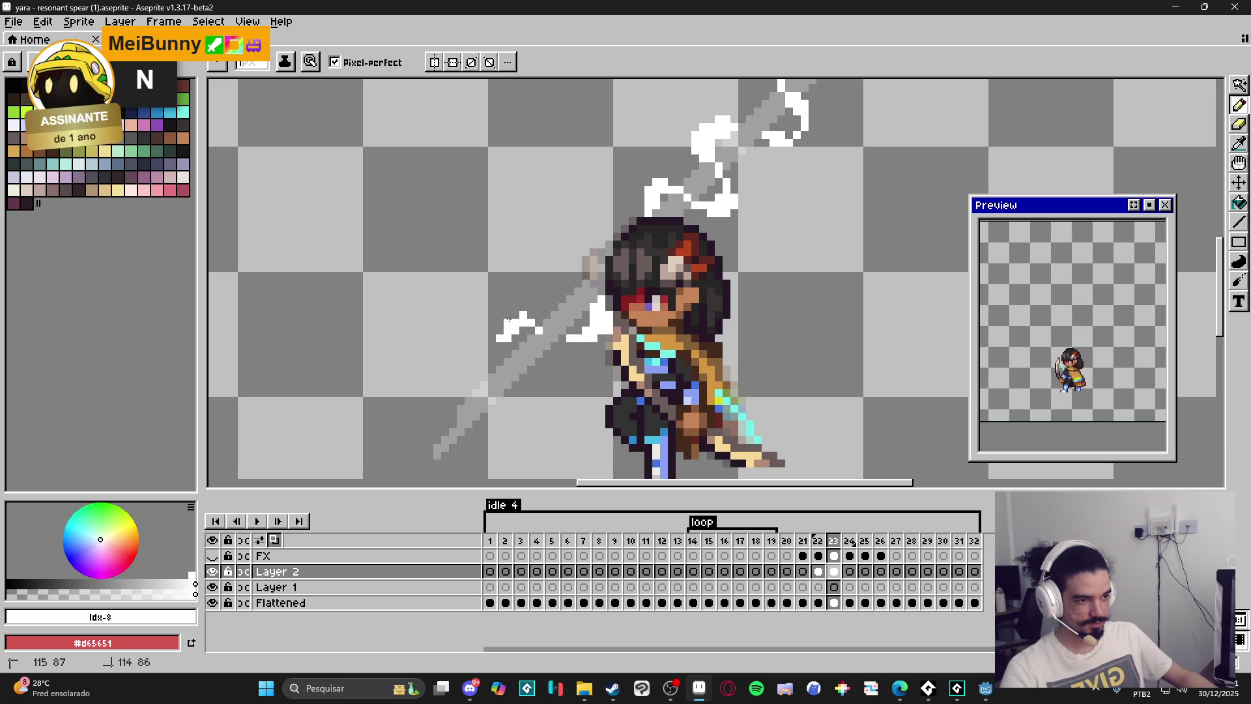
{"action": "left_click", "coordinate": [507, 346]}
{"action": "left_click_drag", "start_coordinate": [529, 395], "coordinate": [510, 418]}
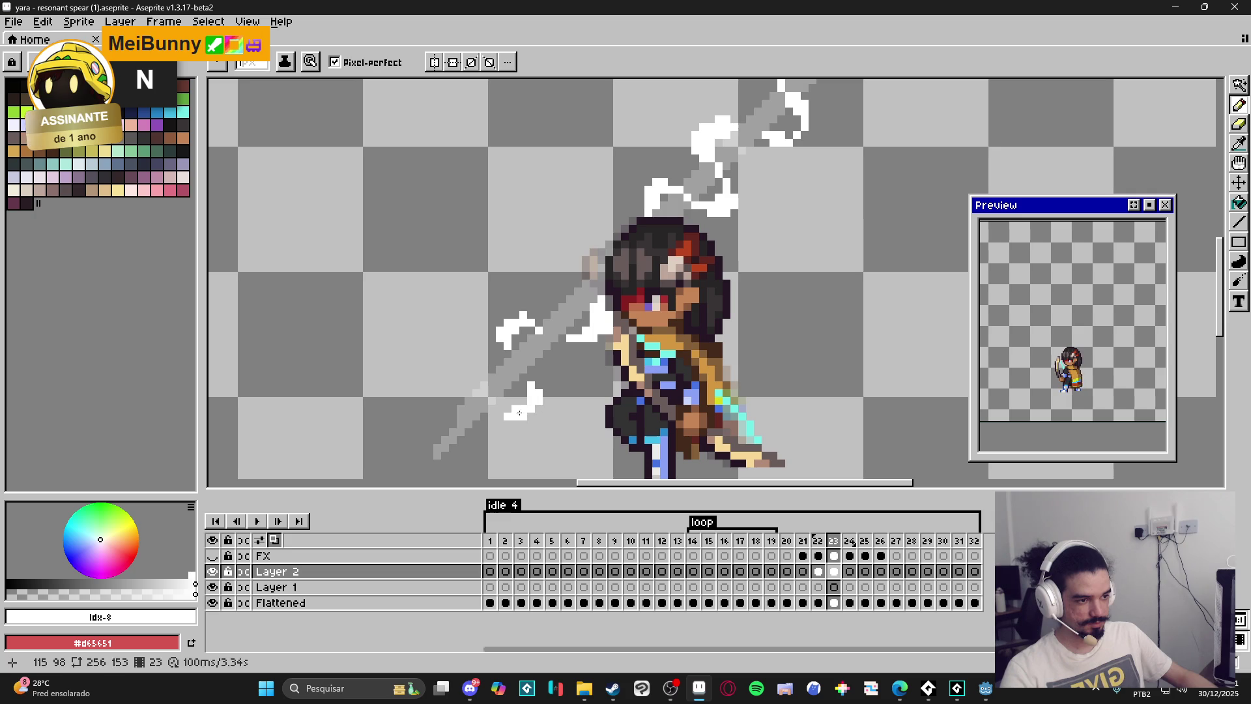
{"action": "left_click", "coordinate": [528, 415]}
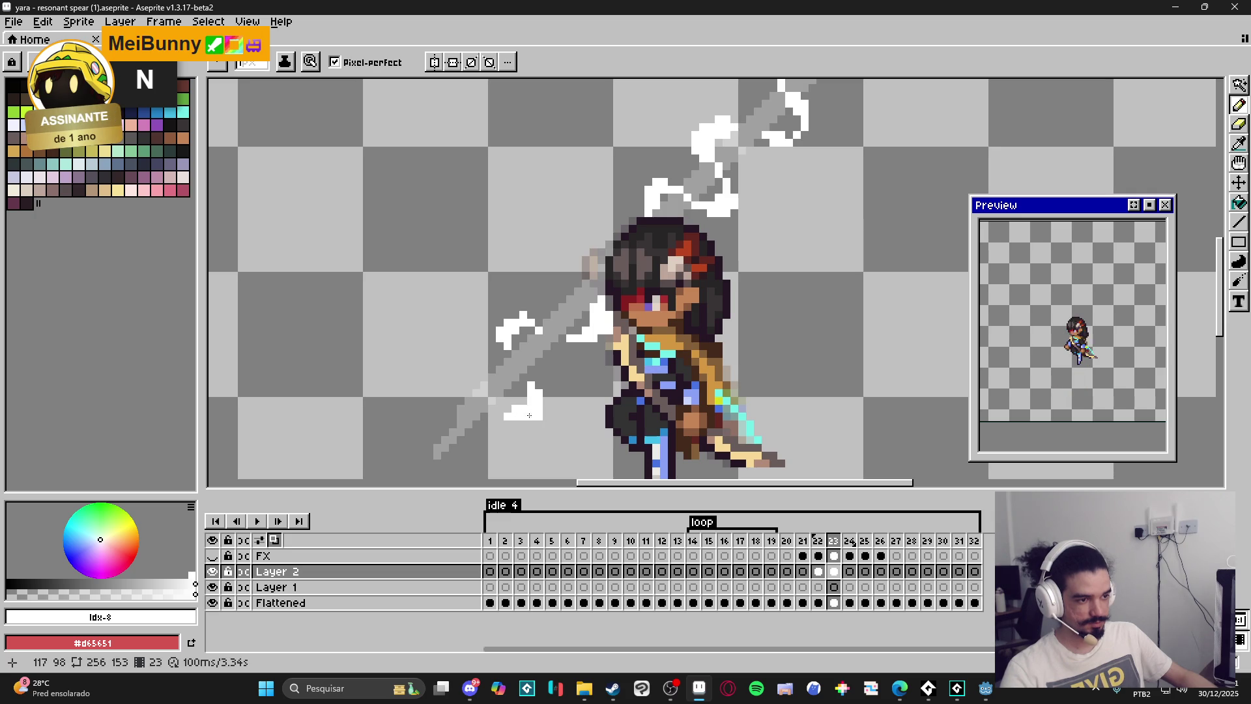
{"action": "left_click", "coordinate": [499, 401]}
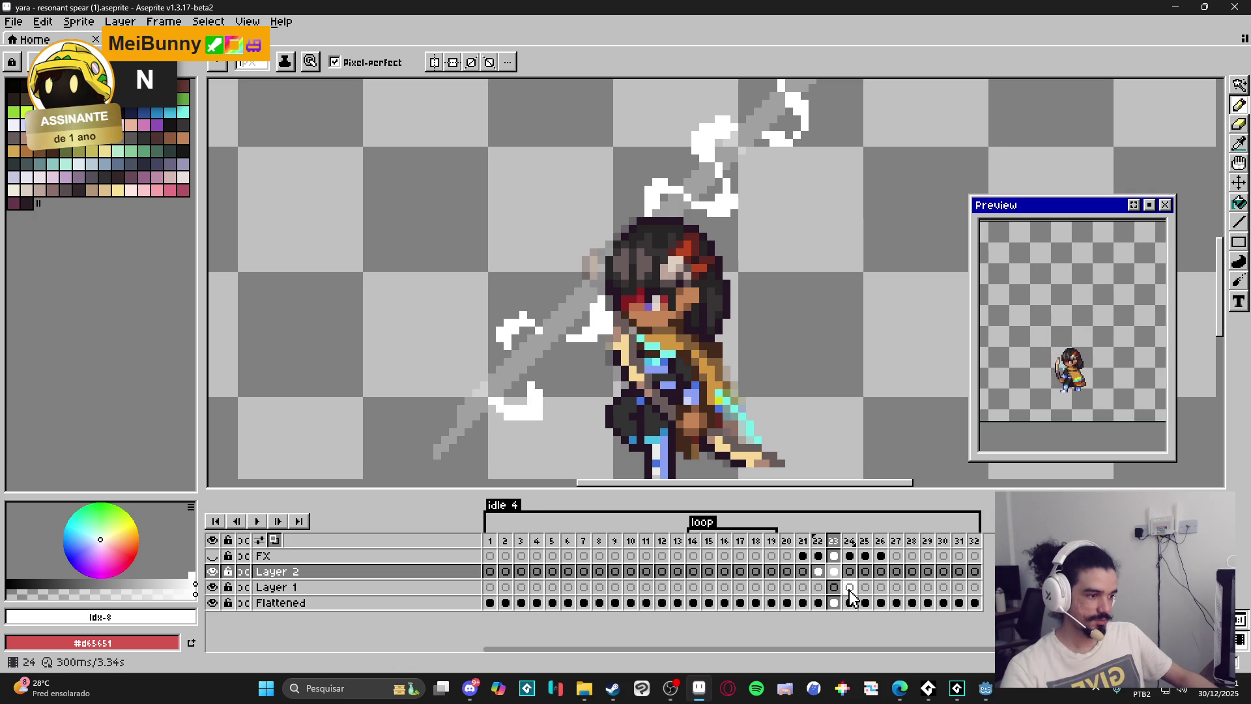
Compare Layer 2's frames 23 and 24, settling on frame 24.
{"action": "left_click", "coordinate": [818, 571]}
{"action": "left_click", "coordinate": [841, 571]}
{"action": "left_click", "coordinate": [850, 571]}
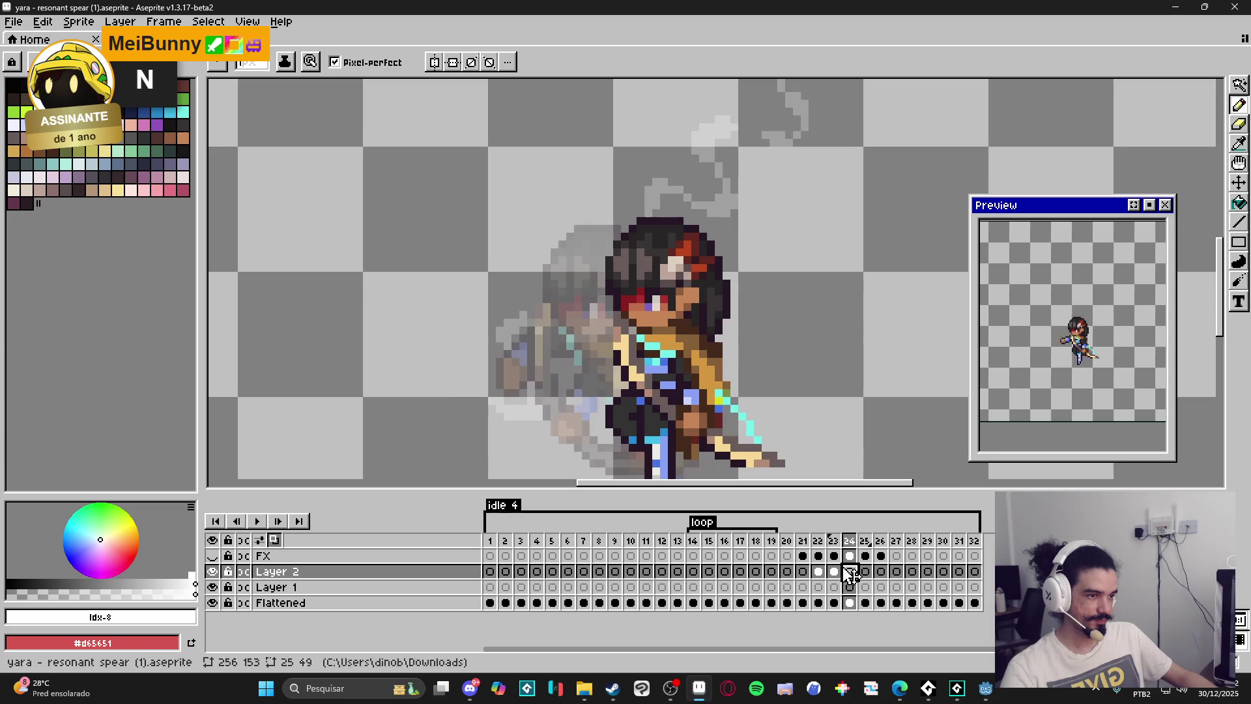
{"action": "scroll", "coordinate": [689, 307], "scroll_direction": "down", "scroll_amount": 1}
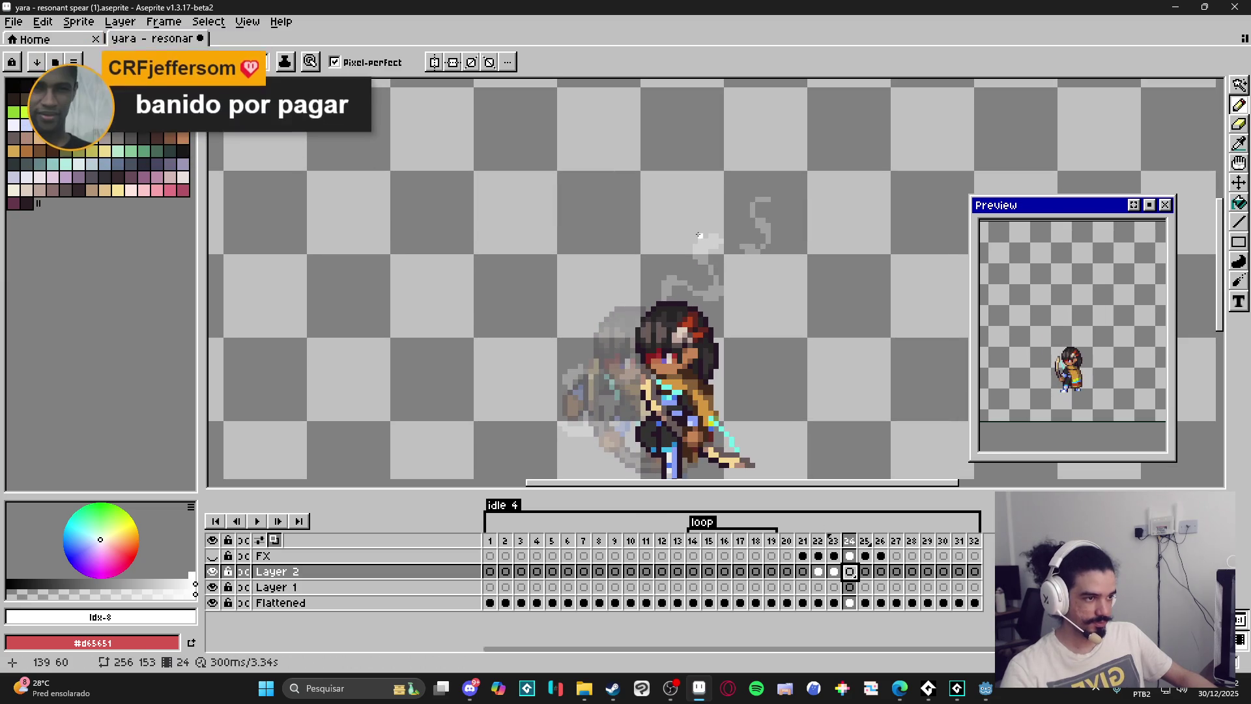
{"action": "left_click", "coordinate": [818, 572]}
{"action": "left_click", "coordinate": [835, 572]}
{"action": "left_click", "coordinate": [850, 572]}
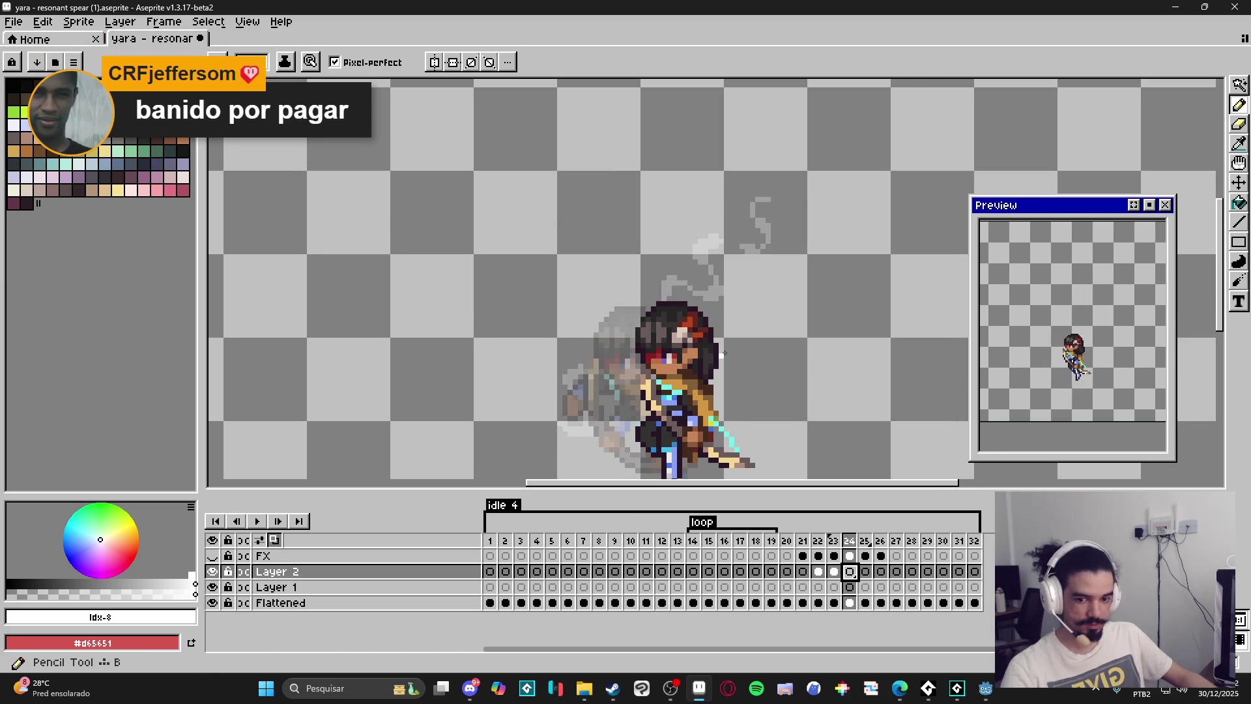
{"action": "scroll", "coordinate": [747, 235], "scroll_direction": "up", "scroll_amount": 2}
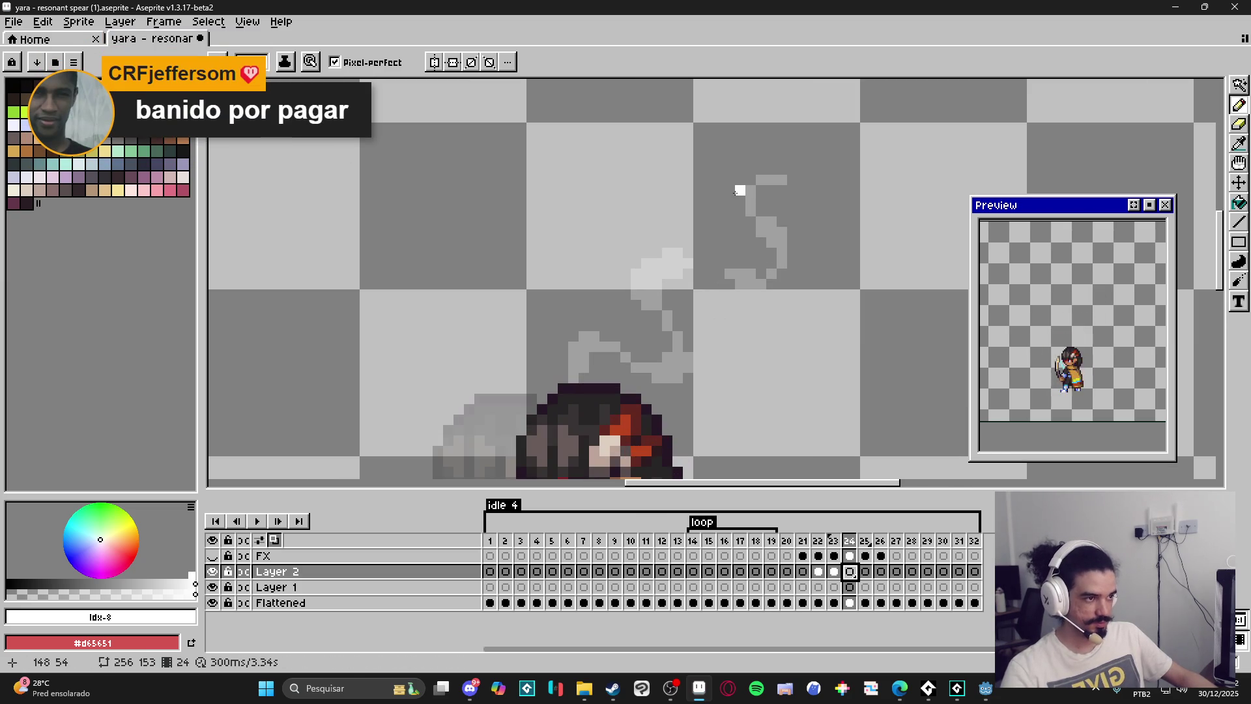
Start frame 24's swirl at the top with small and larger white blocks.
{"action": "left_click_drag", "start_coordinate": [739, 194], "coordinate": [759, 180]}
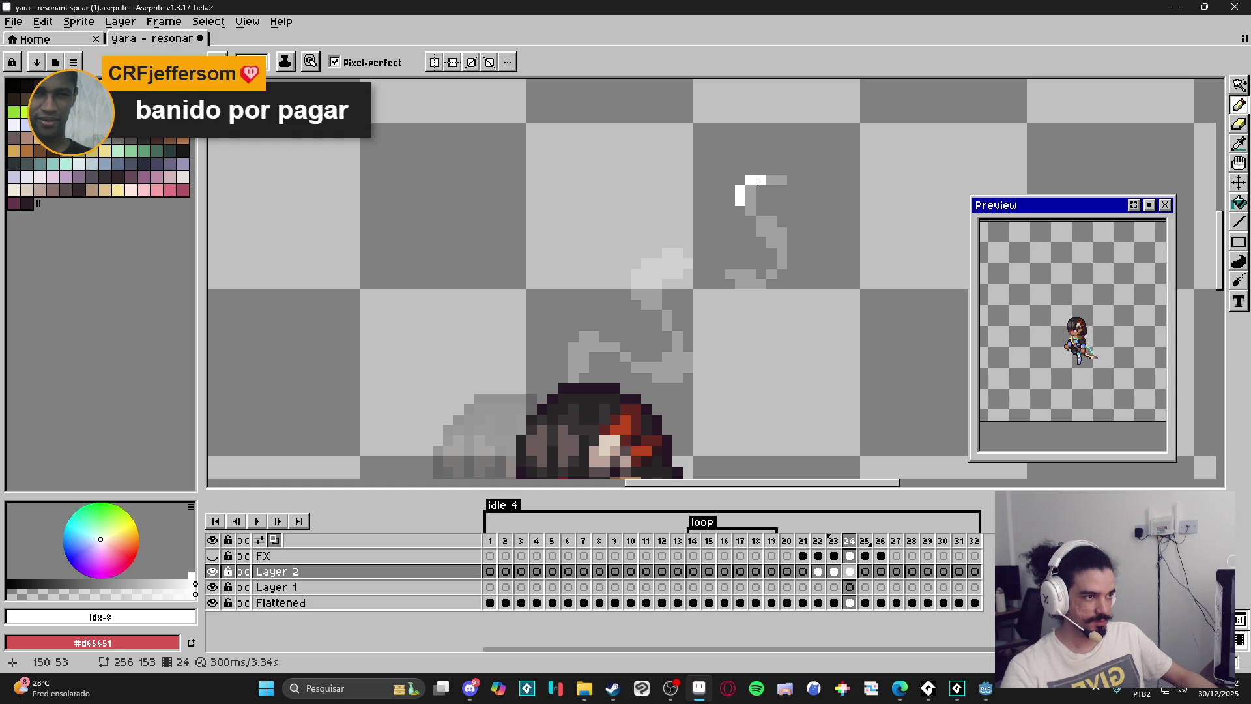
{"action": "mouse_move", "coordinate": [799, 233]}
{"action": "left_mouse_down"}
{"action": "mouse_move", "coordinate": [813, 235]}
{"action": "mouse_move", "coordinate": [805, 254]}
{"action": "left_mouse_up"}
{"action": "left_click", "coordinate": [791, 253]}
{"action": "left_click_drag", "start_coordinate": [659, 339], "coordinate": [687, 318]}
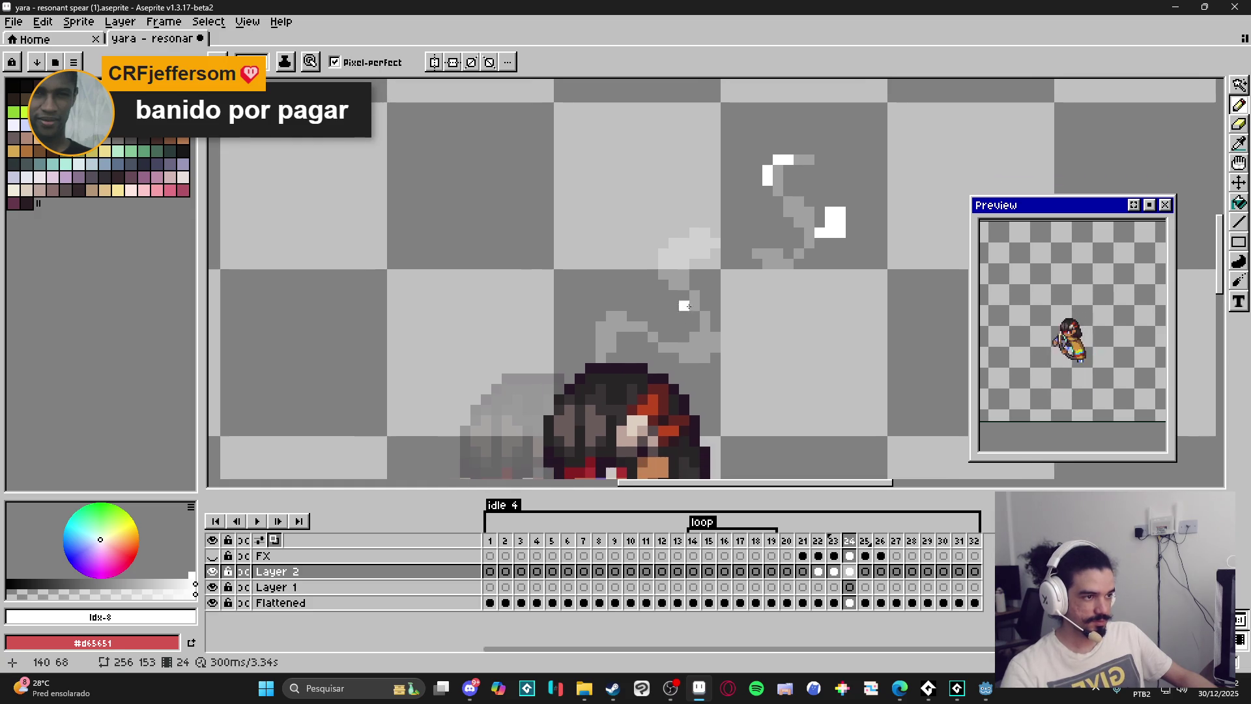
{"action": "mouse_move", "coordinate": [674, 241]}
{"action": "left_mouse_down"}
{"action": "mouse_move", "coordinate": [684, 222]}
{"action": "mouse_move", "coordinate": [674, 223]}
{"action": "left_mouse_up"}
{"action": "left_click", "coordinate": [692, 254]}
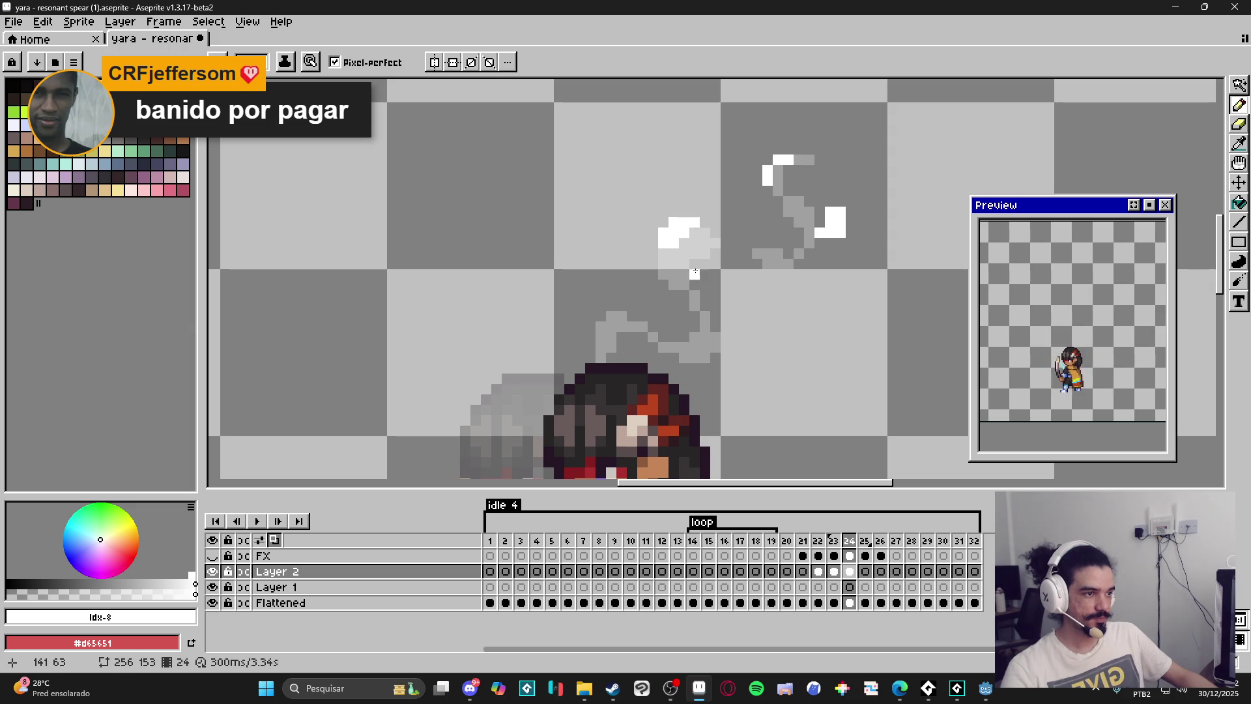
Draw a diagonal white stair below the grey swirl and fill out its edges.
{"action": "left_click", "coordinate": [736, 337]}
{"action": "left_click", "coordinate": [725, 358]}
{"action": "left_click", "coordinate": [726, 348]}
{"action": "left_click", "coordinate": [715, 358]}
{"action": "left_click", "coordinate": [726, 327]}
{"action": "left_click", "coordinate": [744, 340]}
{"action": "left_click", "coordinate": [736, 358]}
{"action": "left_click", "coordinate": [704, 367]}
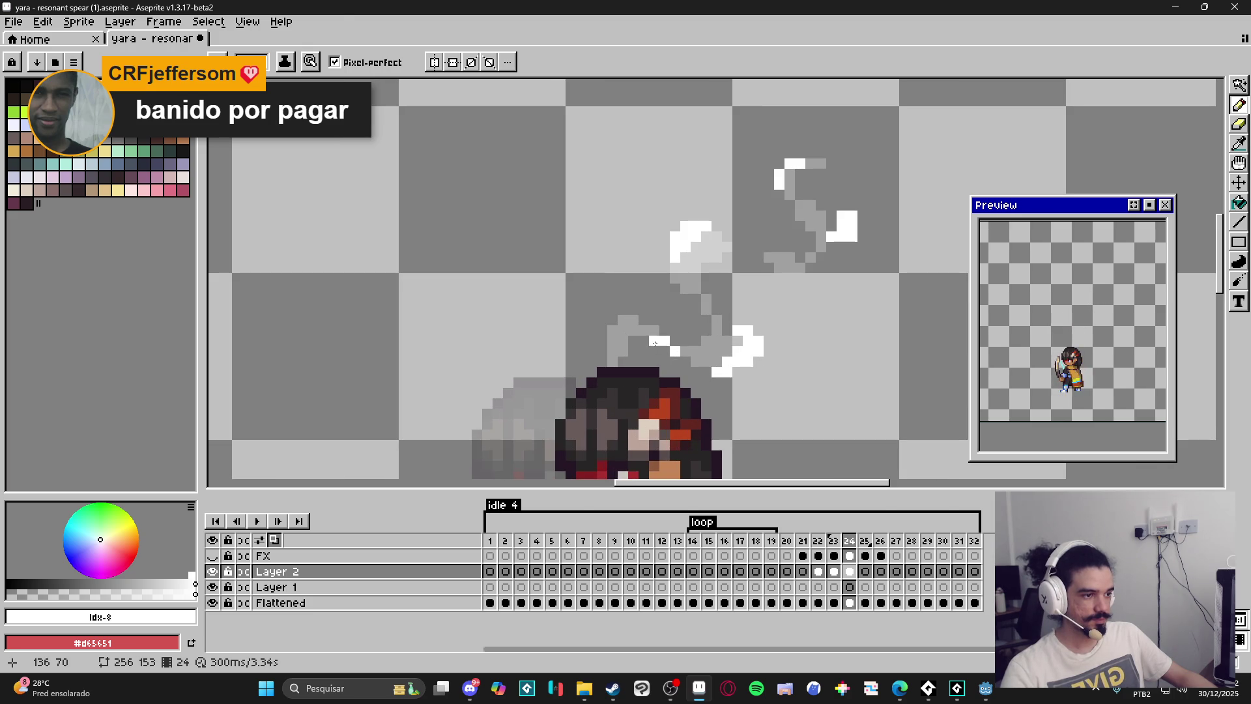
{"action": "left_click", "coordinate": [641, 333]}
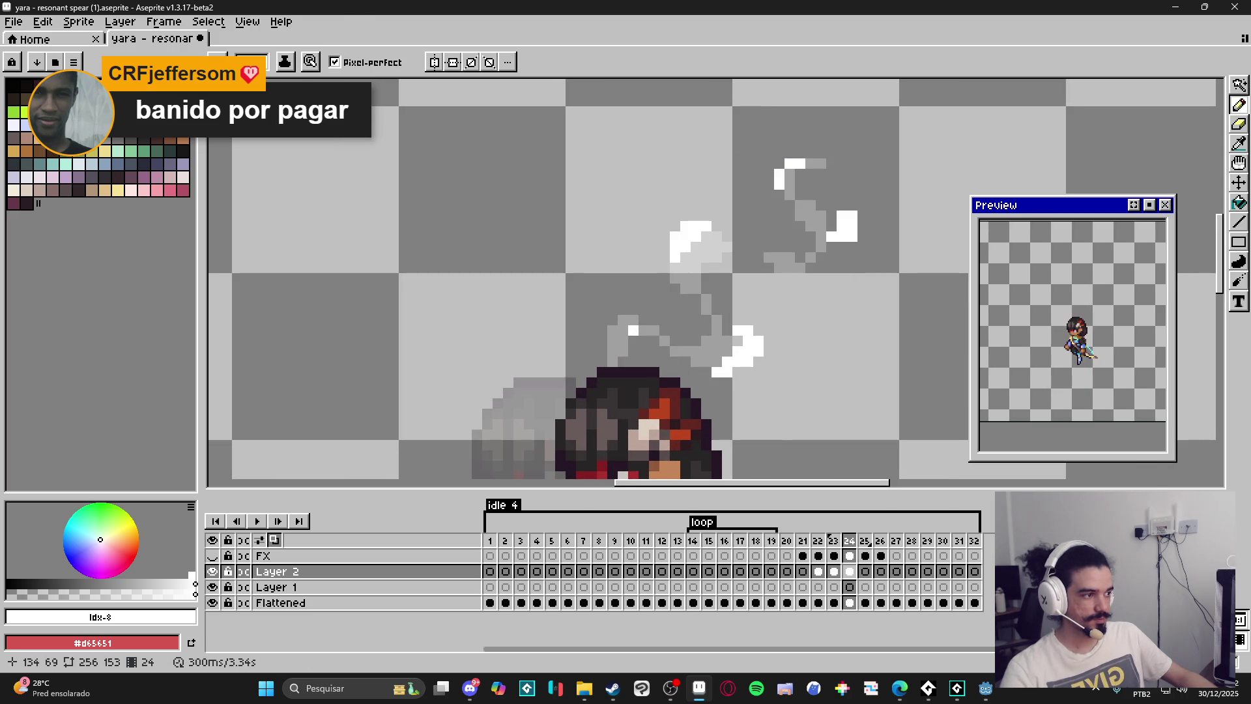
{"action": "scroll", "coordinate": [685, 340], "scroll_direction": "down", "scroll_amount": 1}
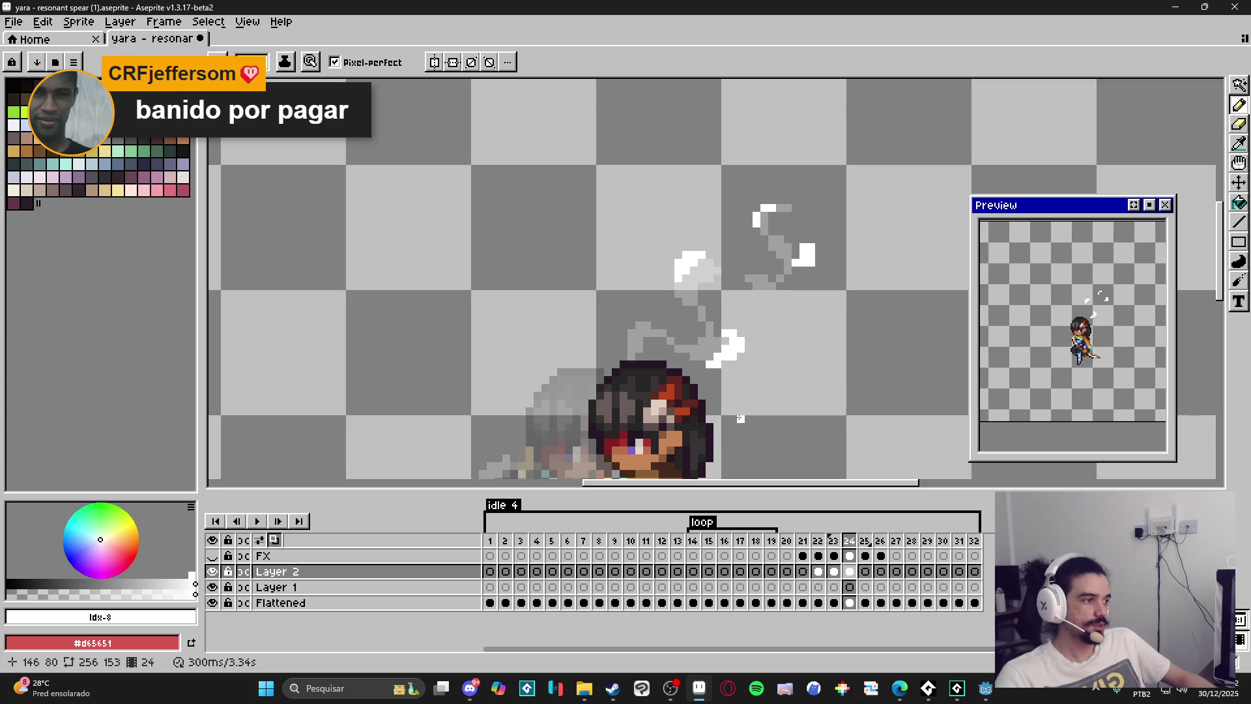
Check frames 23 and 25 against frame 24 on Layer 2.
{"action": "left_click", "coordinate": [834, 571]}
{"action": "left_click", "coordinate": [850, 571]}
{"action": "left_click", "coordinate": [865, 572]}
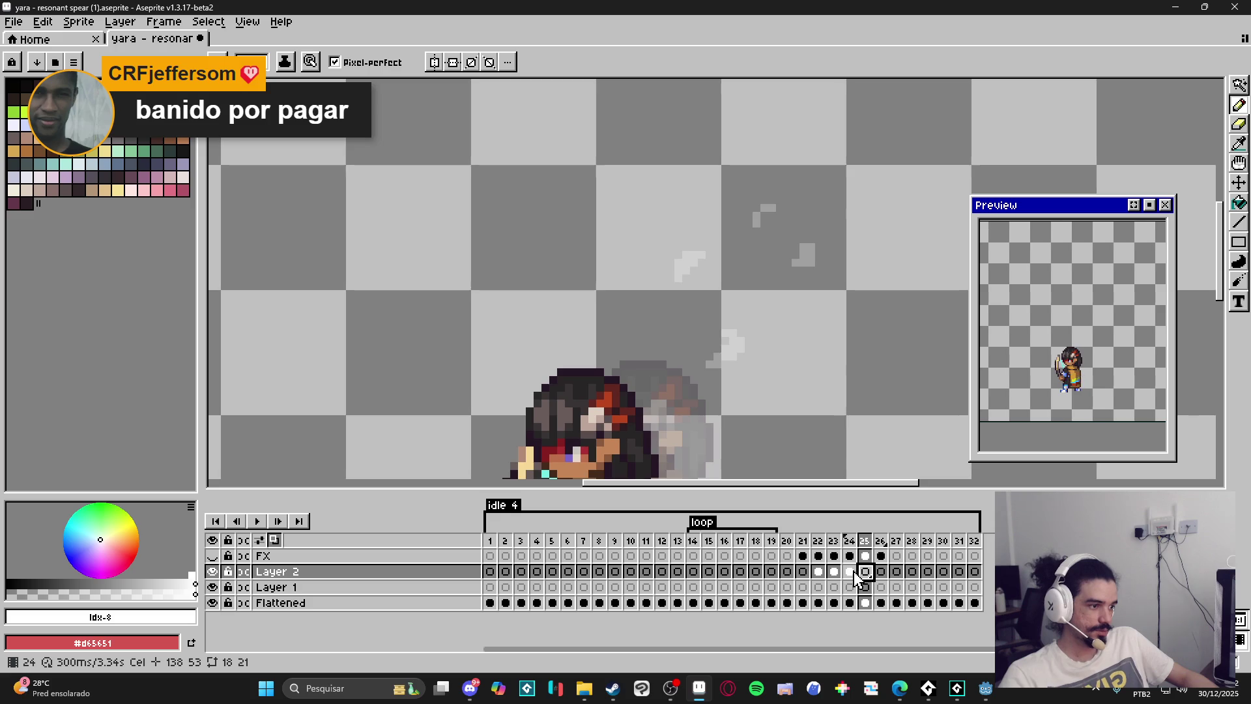
{"action": "left_click", "coordinate": [849, 571]}
{"action": "scroll", "coordinate": [708, 376], "scroll_direction": "down", "scroll_amount": 2}
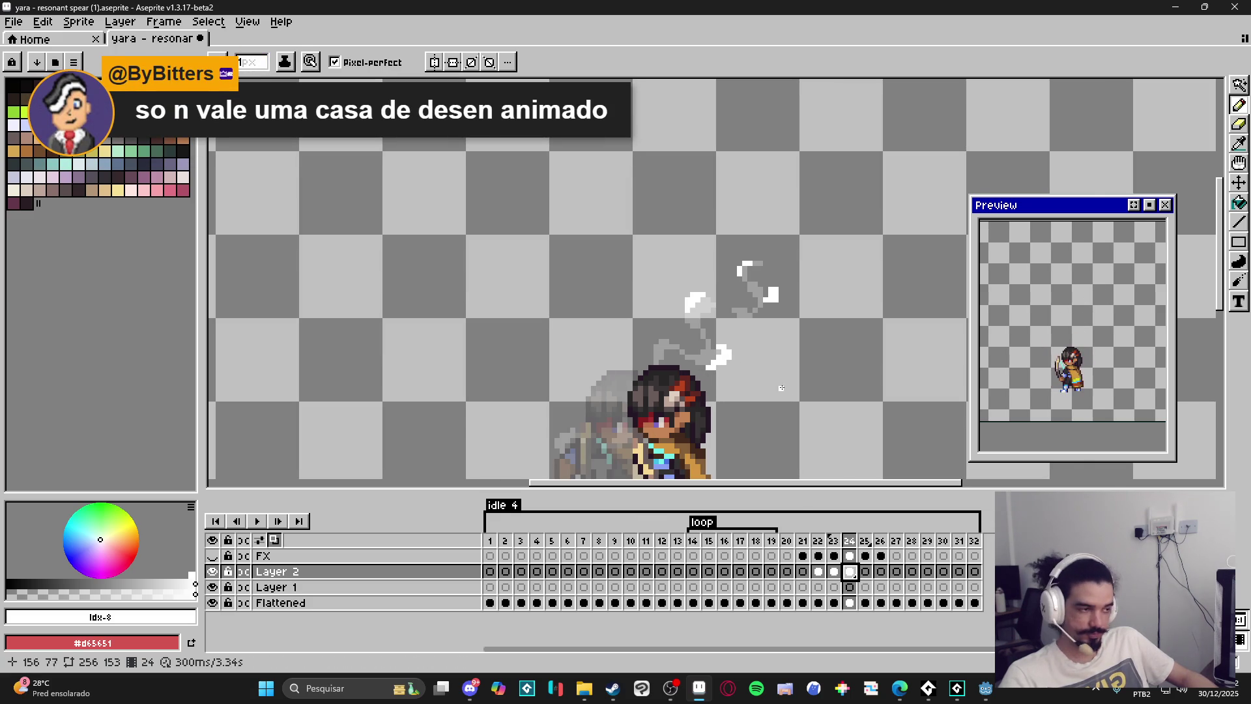
{"action": "scroll", "coordinate": [729, 354], "scroll_direction": "up", "scroll_amount": 1}
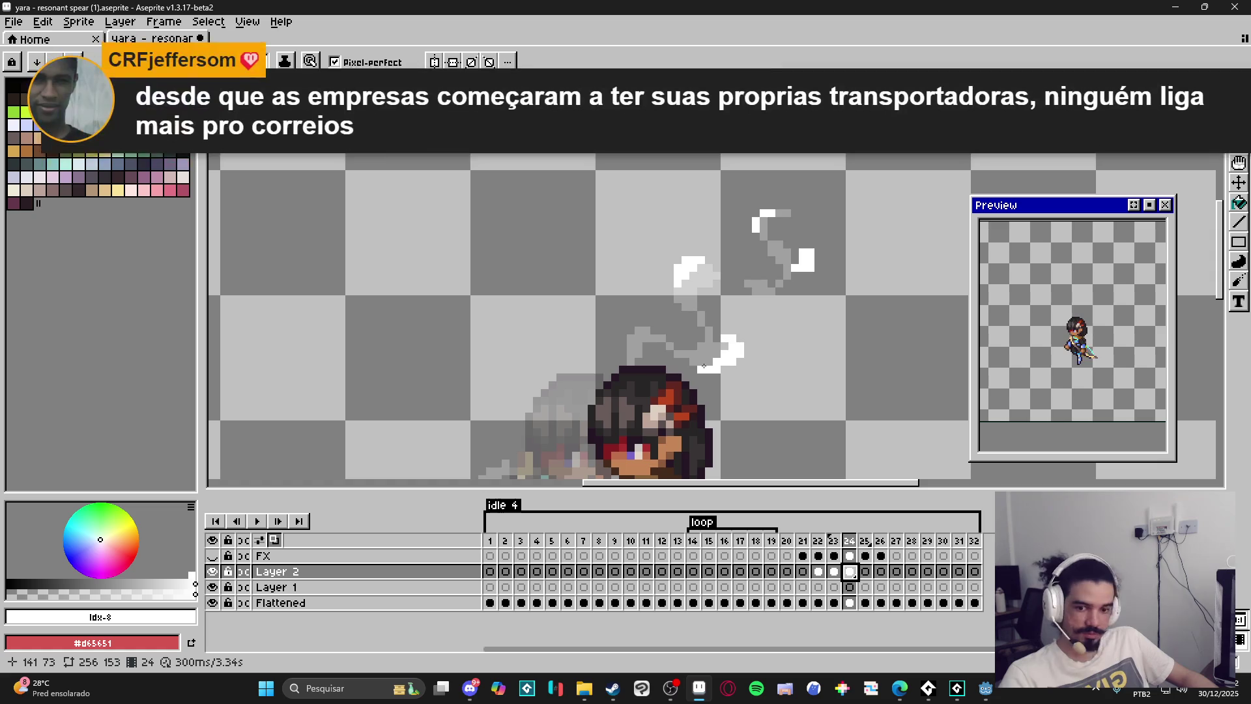
{"action": "left_click", "coordinate": [835, 571]}
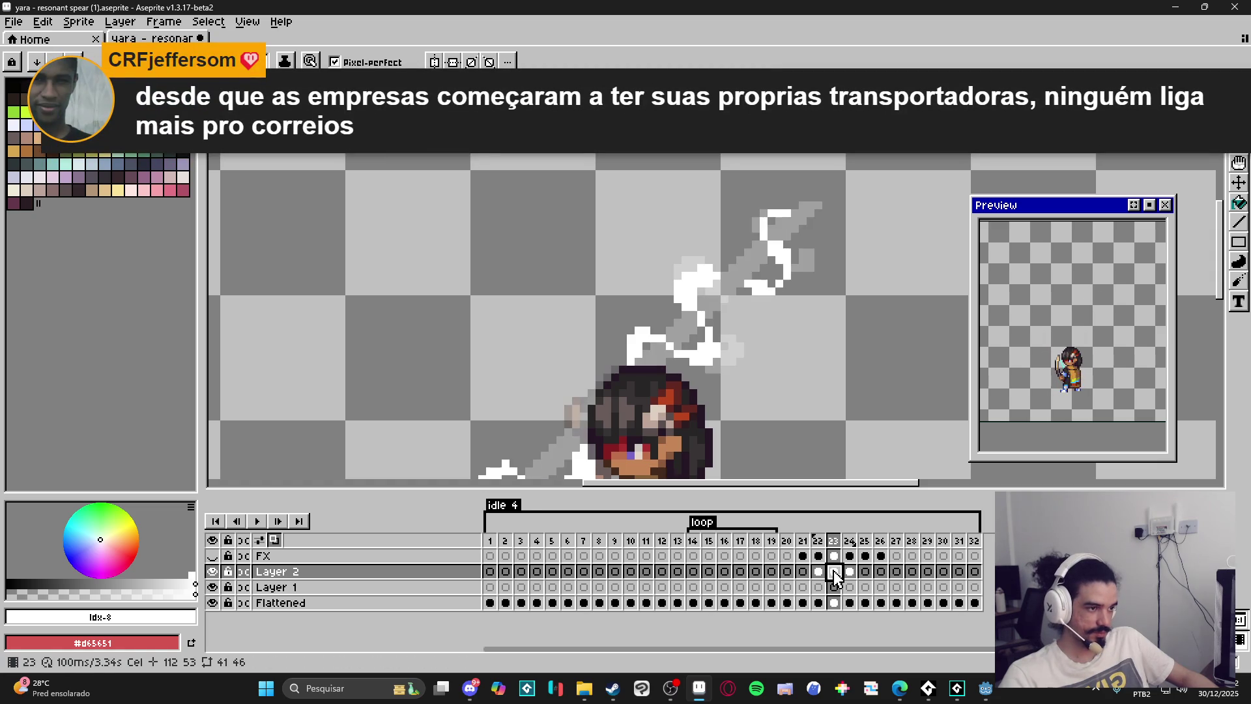
{"action": "left_click", "coordinate": [847, 573]}
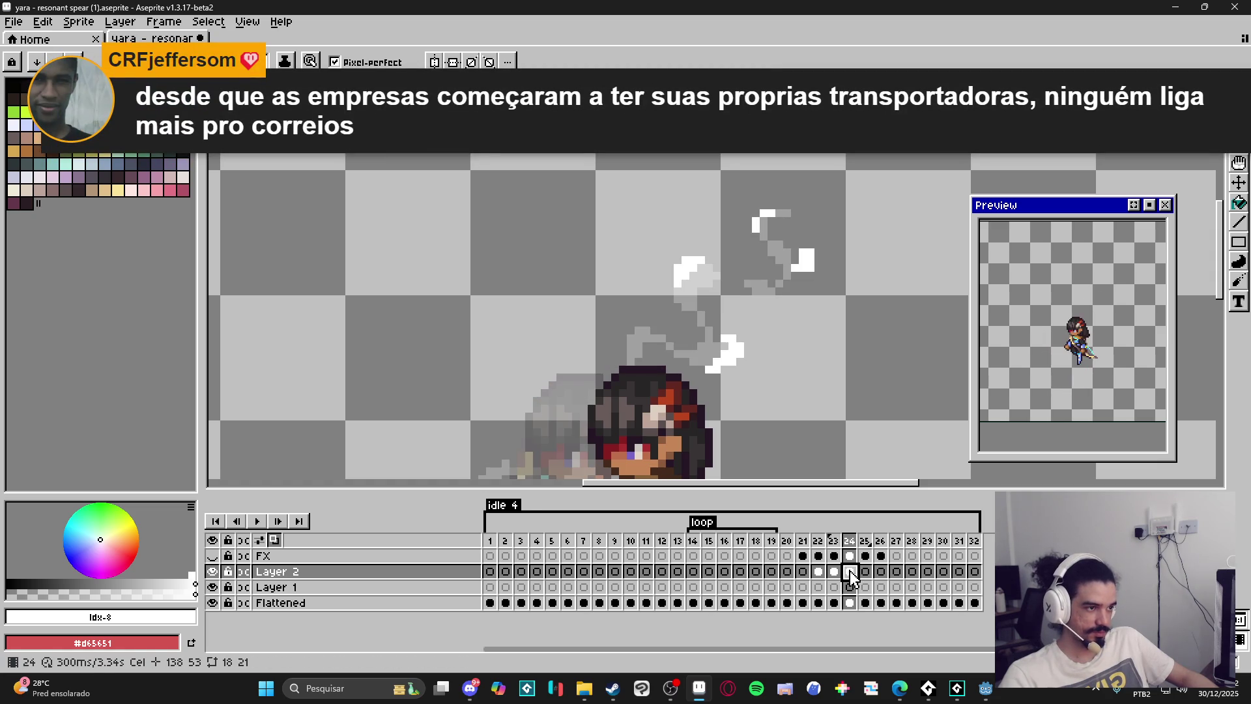
Add white pixels and a short stroke extending the left swirl near the spear tip.
{"action": "left_click", "coordinate": [658, 330]}
{"action": "left_click", "coordinate": [641, 322]}
{"action": "left_click_drag", "start_coordinate": [641, 330], "coordinate": [630, 332]}
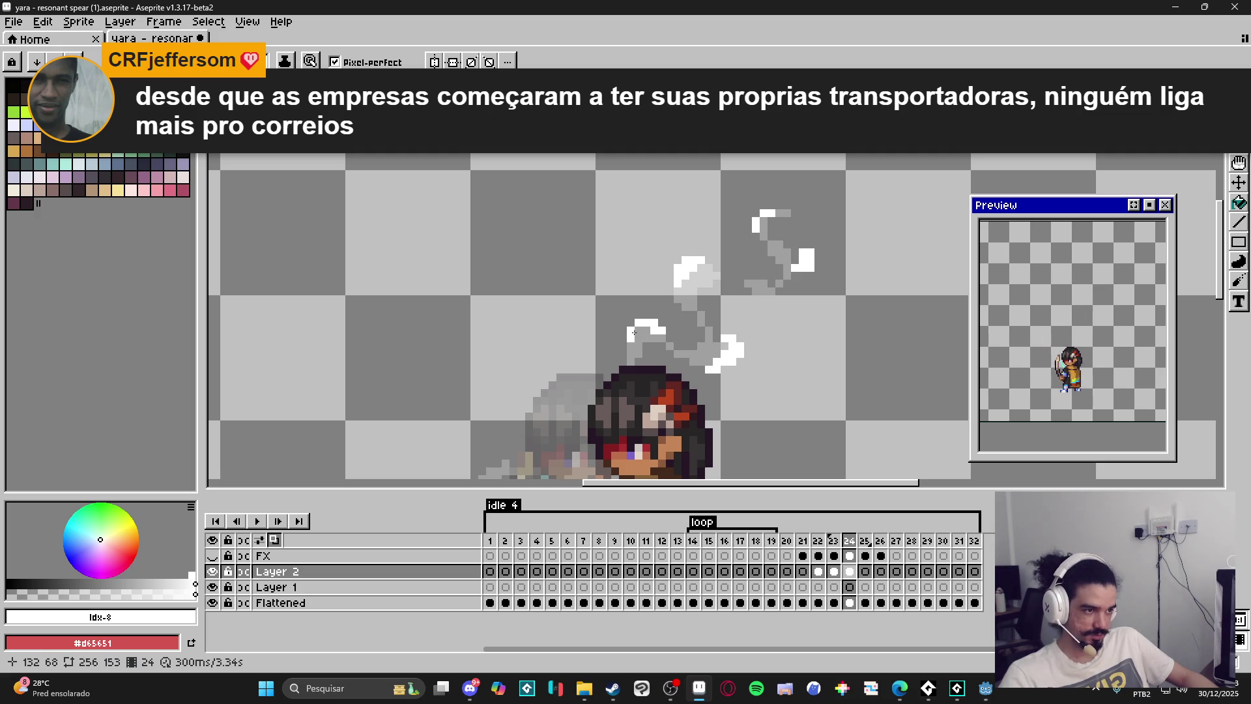
{"action": "left_click", "coordinate": [645, 314]}
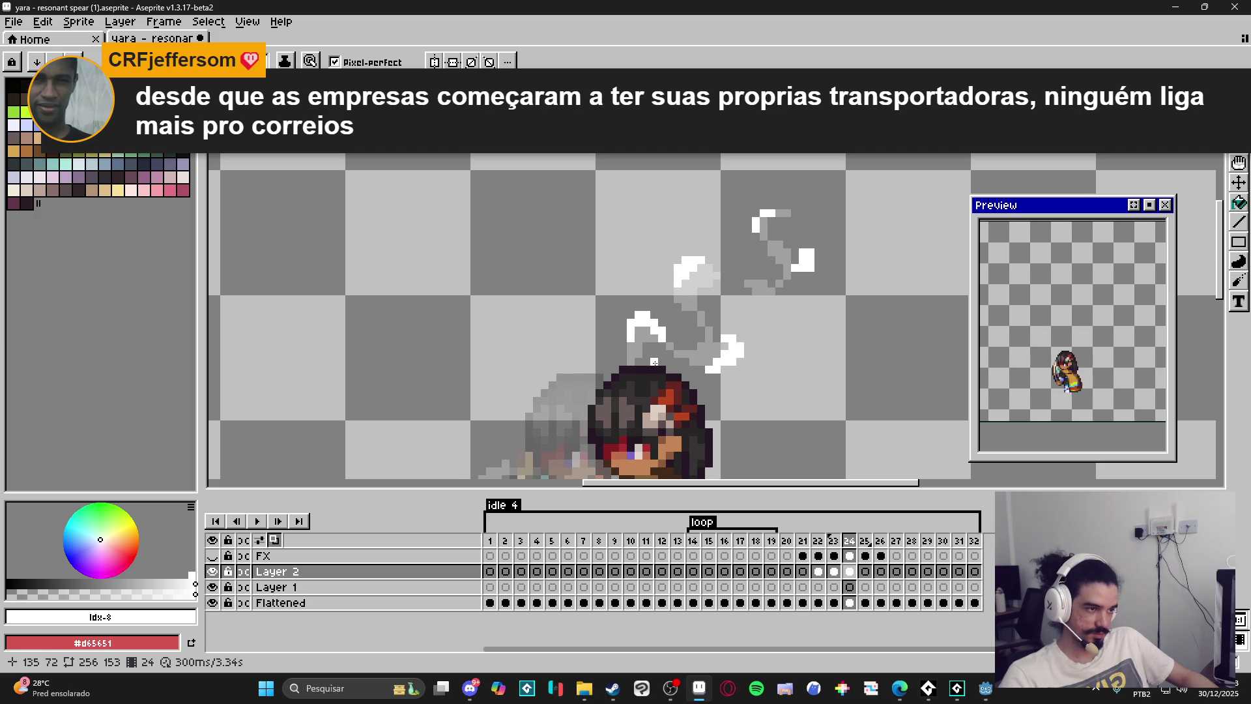
{"action": "scroll", "coordinate": [654, 362], "scroll_direction": "down", "scroll_amount": 2}
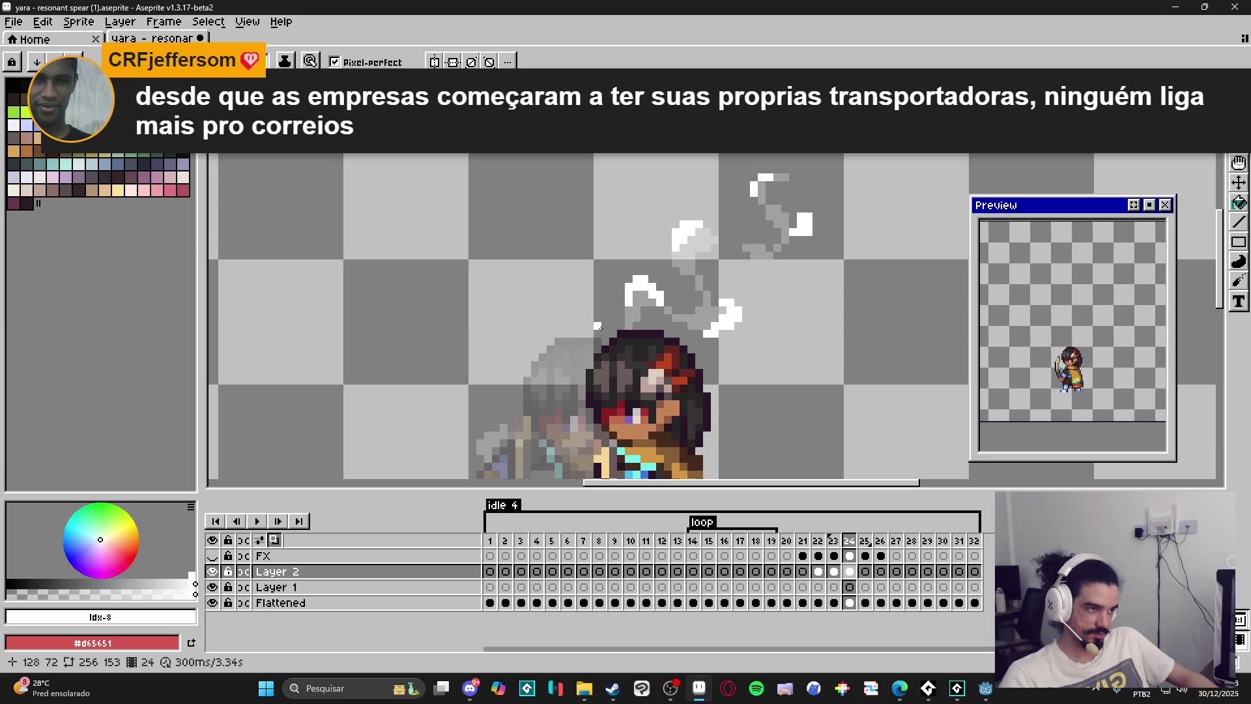
Set frame 24's duration to 70 ms and adjust the onion-skin frame range.
{"action": "double_click", "coordinate": [849, 540]}
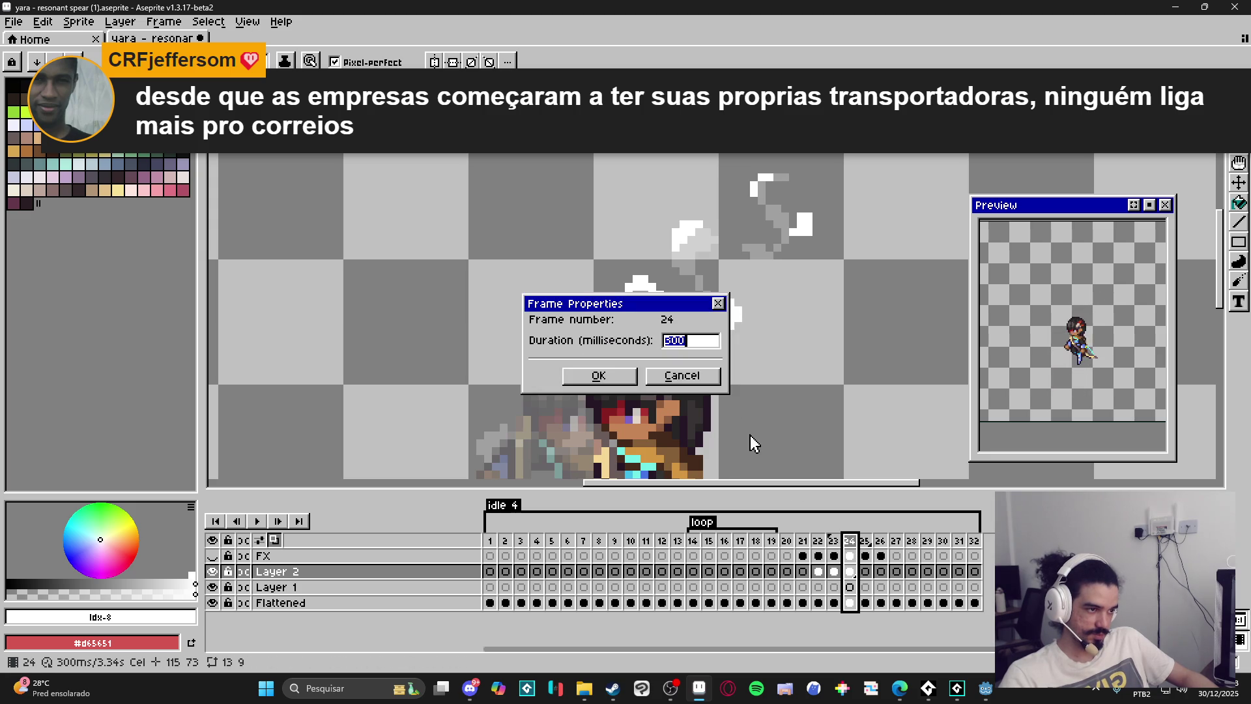
{"action": "type", "text": "70"}
{"action": "key", "text": "Return"}
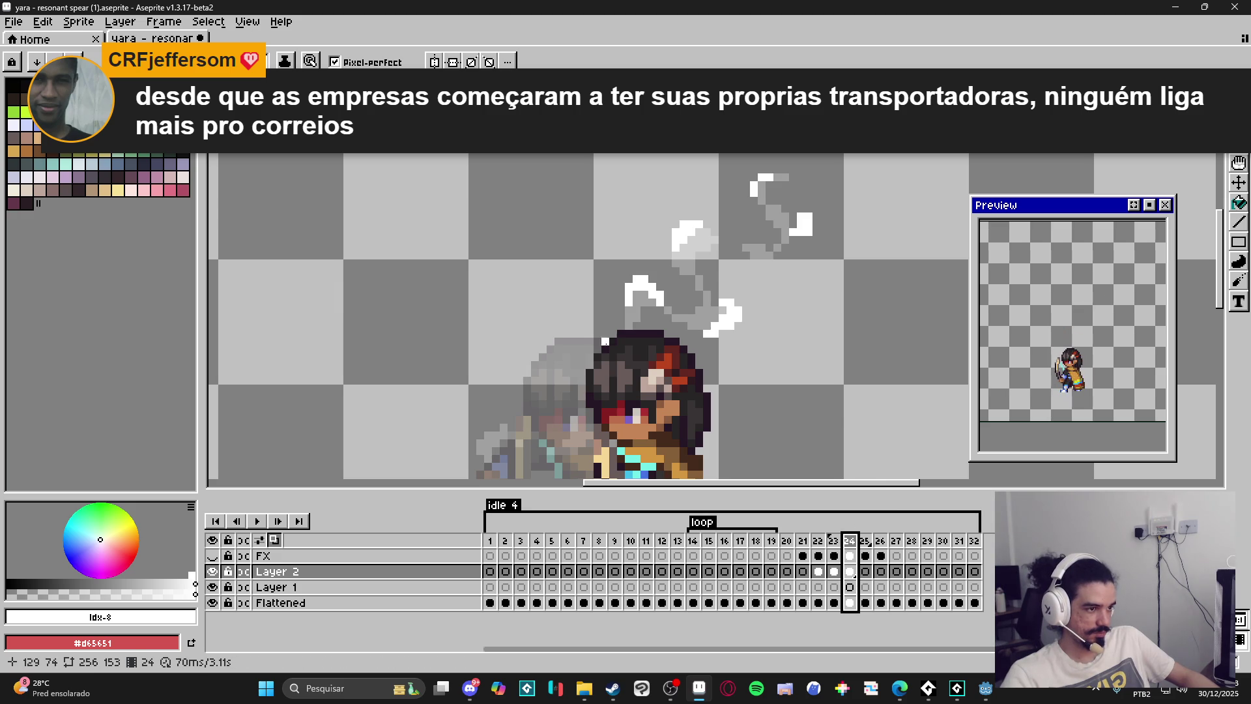
{"action": "scroll", "coordinate": [612, 348], "scroll_direction": "down", "scroll_amount": 2}
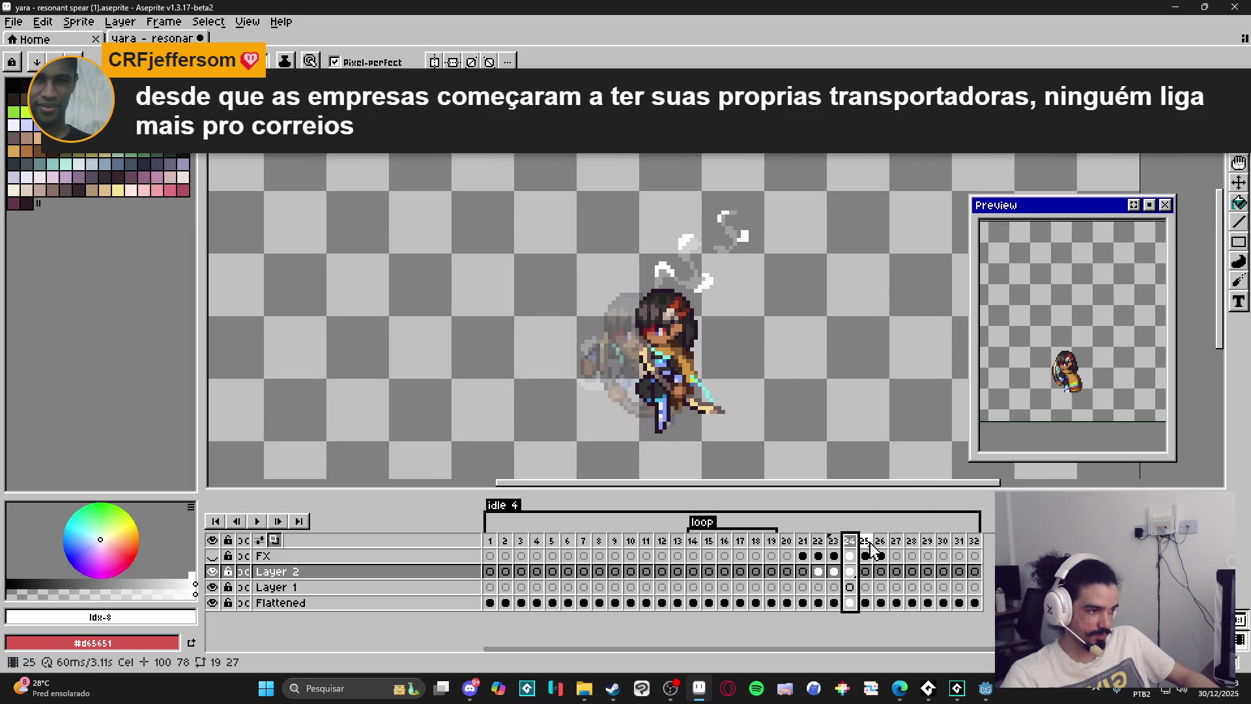
{"action": "left_click_drag", "start_coordinate": [866, 540], "coordinate": [855, 542]}
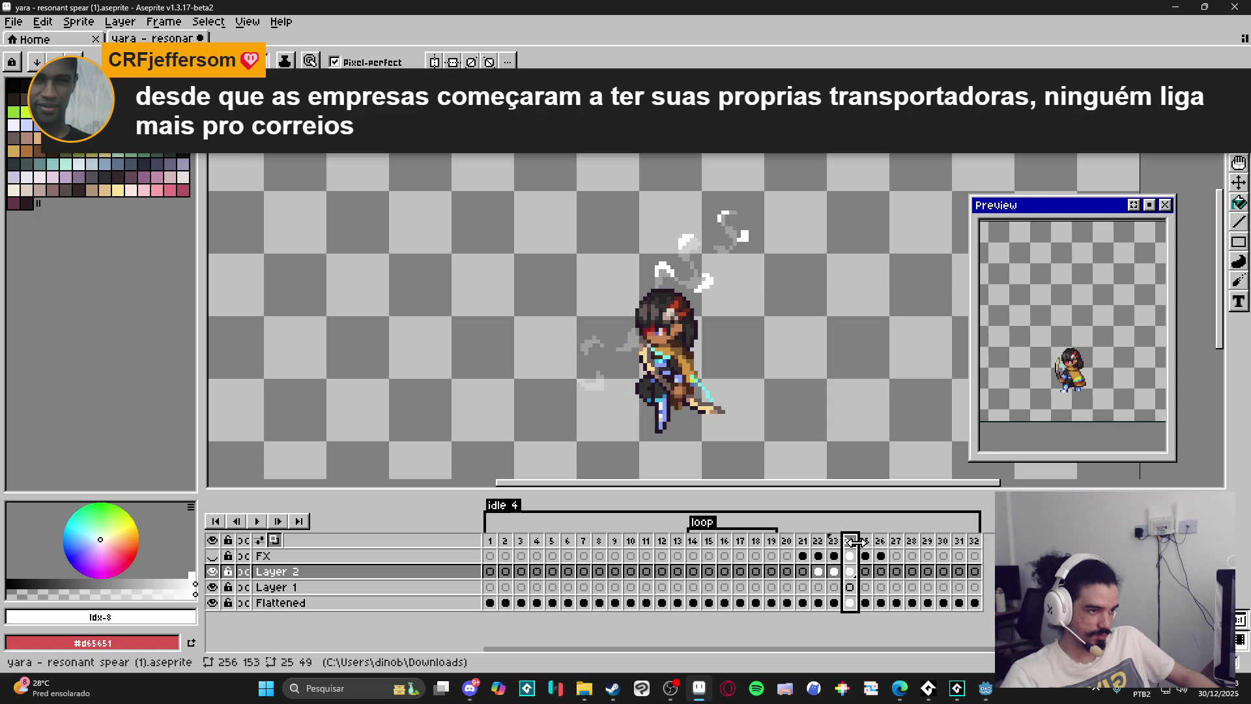
{"action": "scroll", "coordinate": [670, 384], "scroll_direction": "up", "scroll_amount": 3}
Paint white highlight strokes onto the grey swirls and smoke wisp left of the character.
{"action": "left_click_drag", "start_coordinate": [669, 385], "coordinate": [643, 389]}
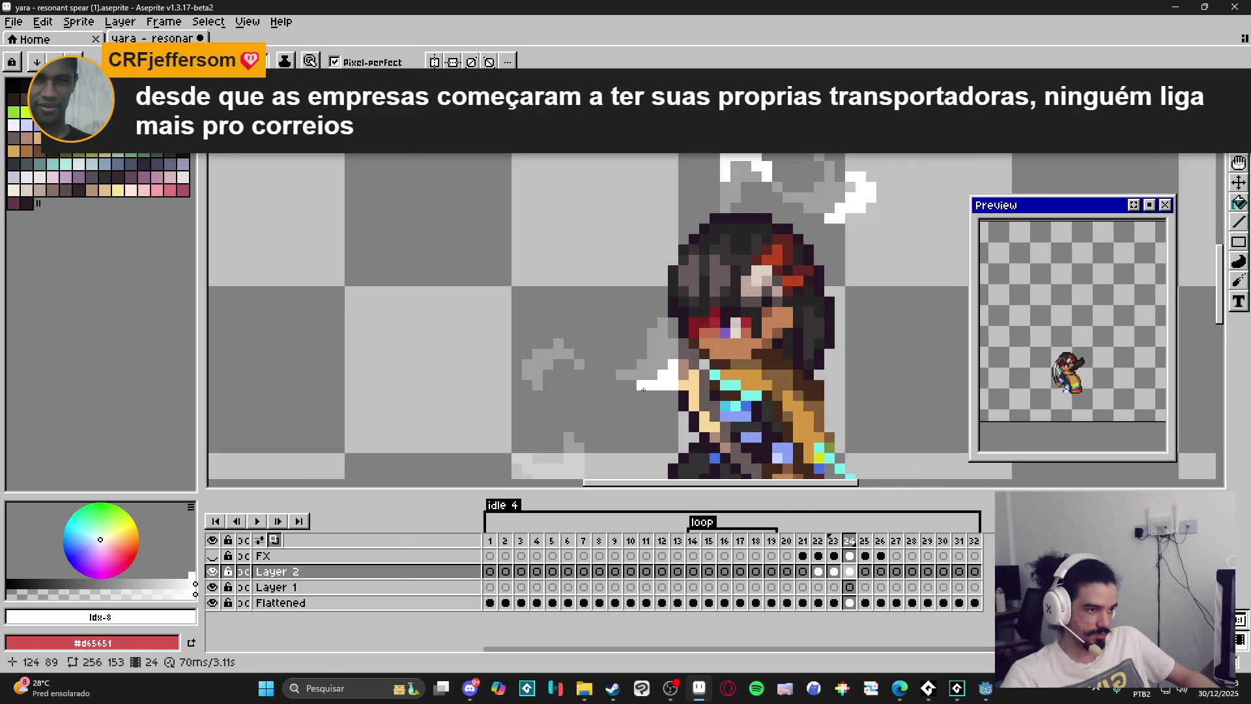
{"action": "left_click_drag", "start_coordinate": [551, 344], "coordinate": [528, 352]}
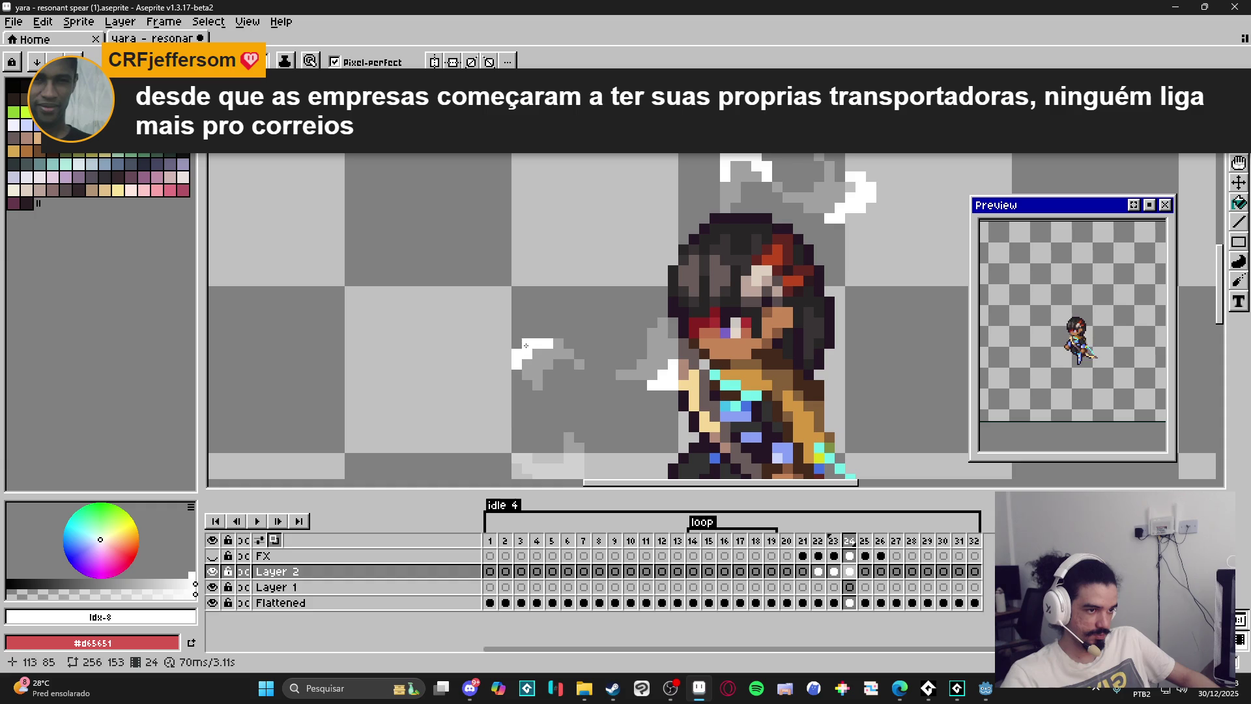
{"action": "scroll", "coordinate": [565, 417], "scroll_direction": "down", "scroll_amount": 3}
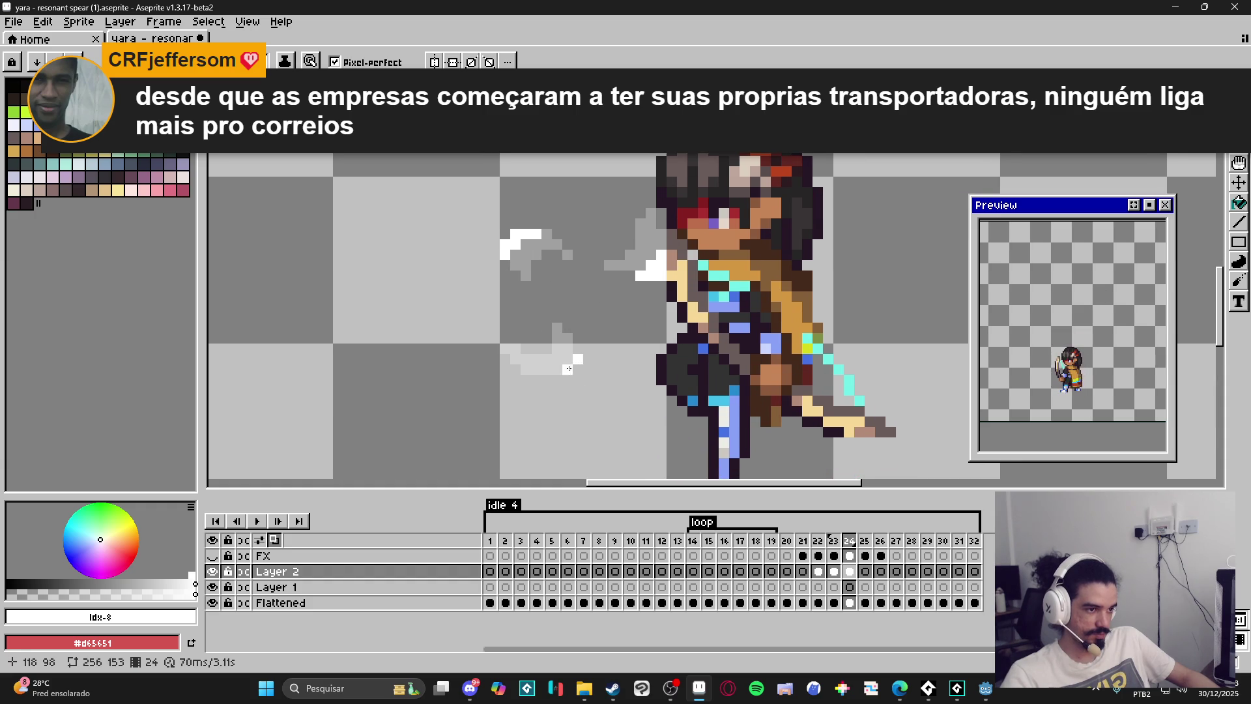
{"action": "left_click_drag", "start_coordinate": [575, 352], "coordinate": [544, 378]}
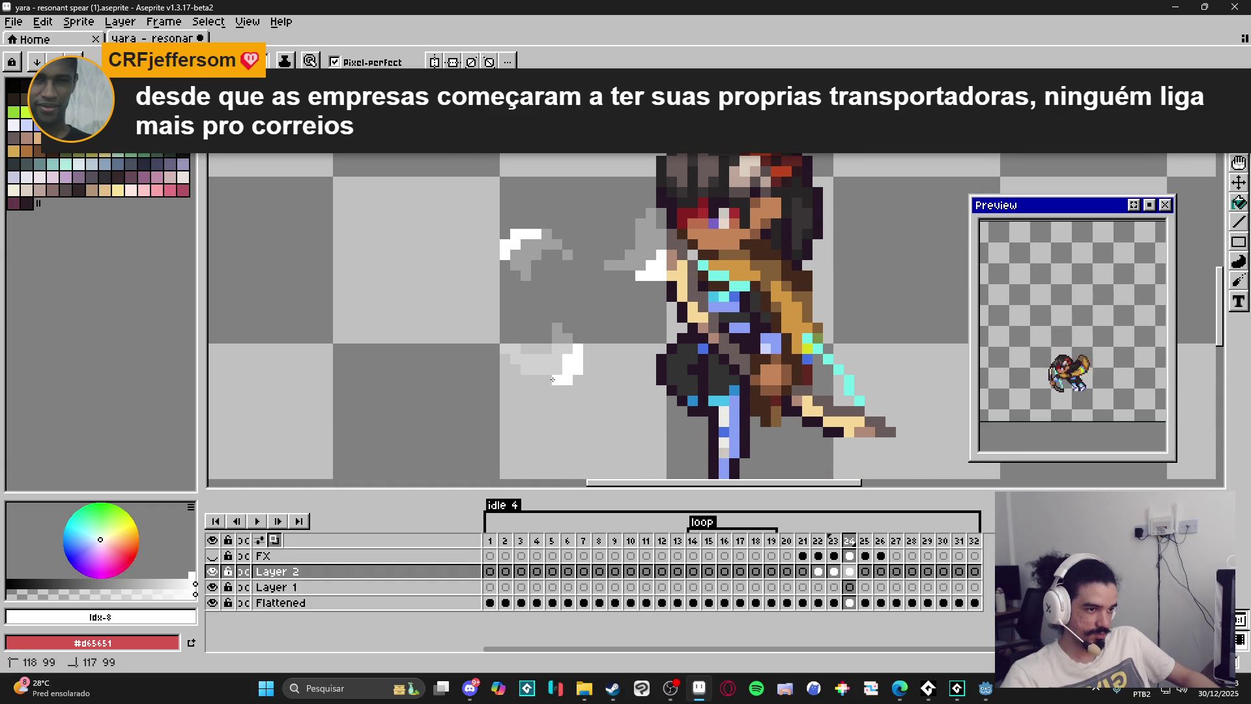
{"action": "scroll", "coordinate": [544, 378], "scroll_direction": "down", "scroll_amount": 4}
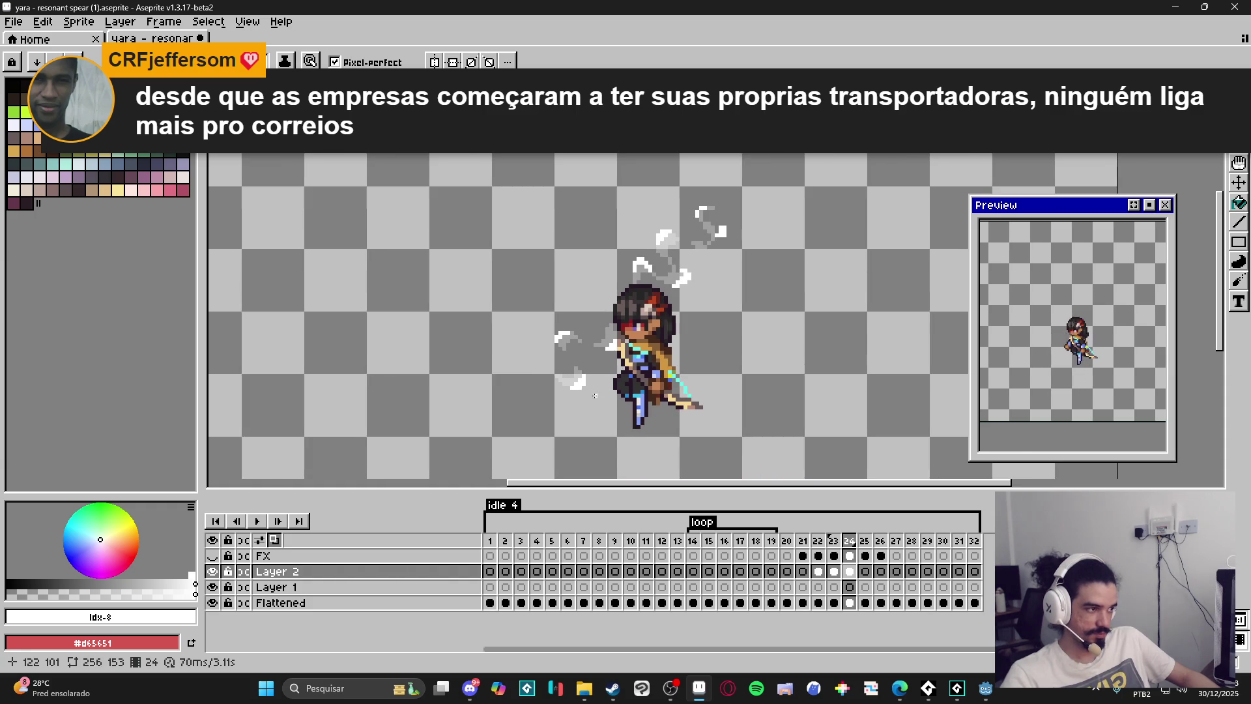
{"action": "scroll", "coordinate": [590, 371], "scroll_direction": "up", "scroll_amount": 3}
Add a white pixel beside the lower swirl, then move on to frame 25.
{"action": "key", "text": "e"}
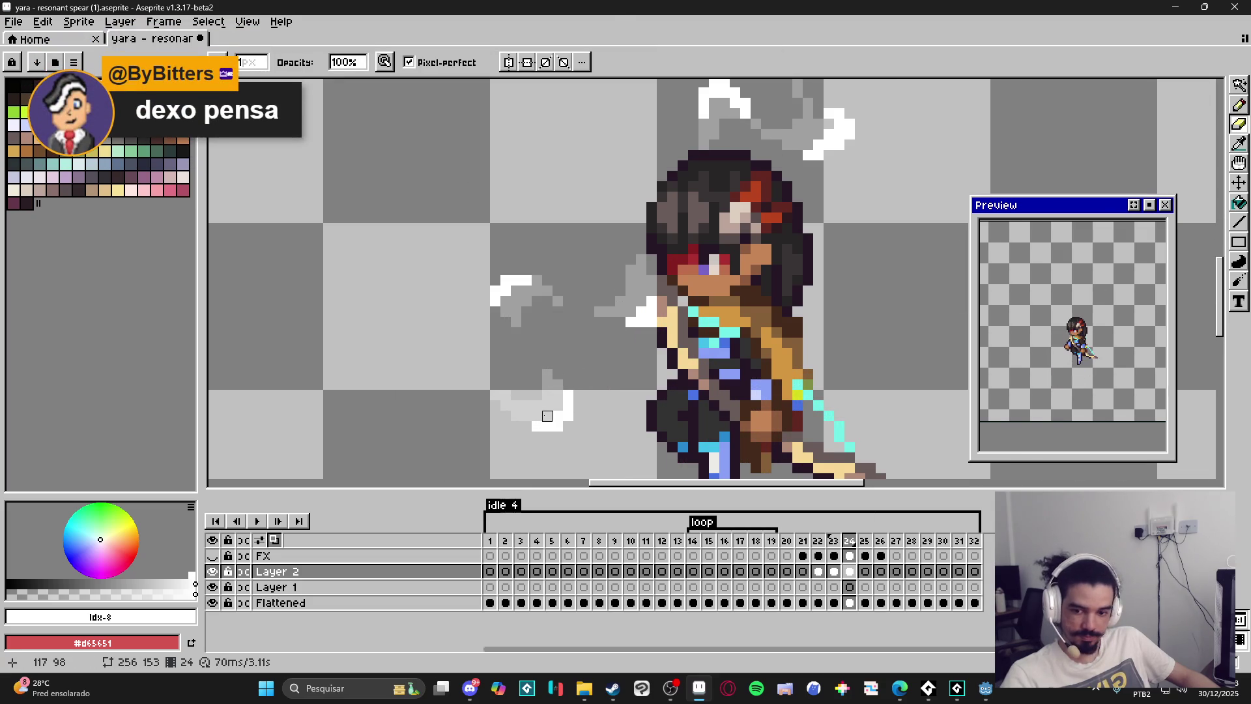
{"action": "key", "text": "b"}
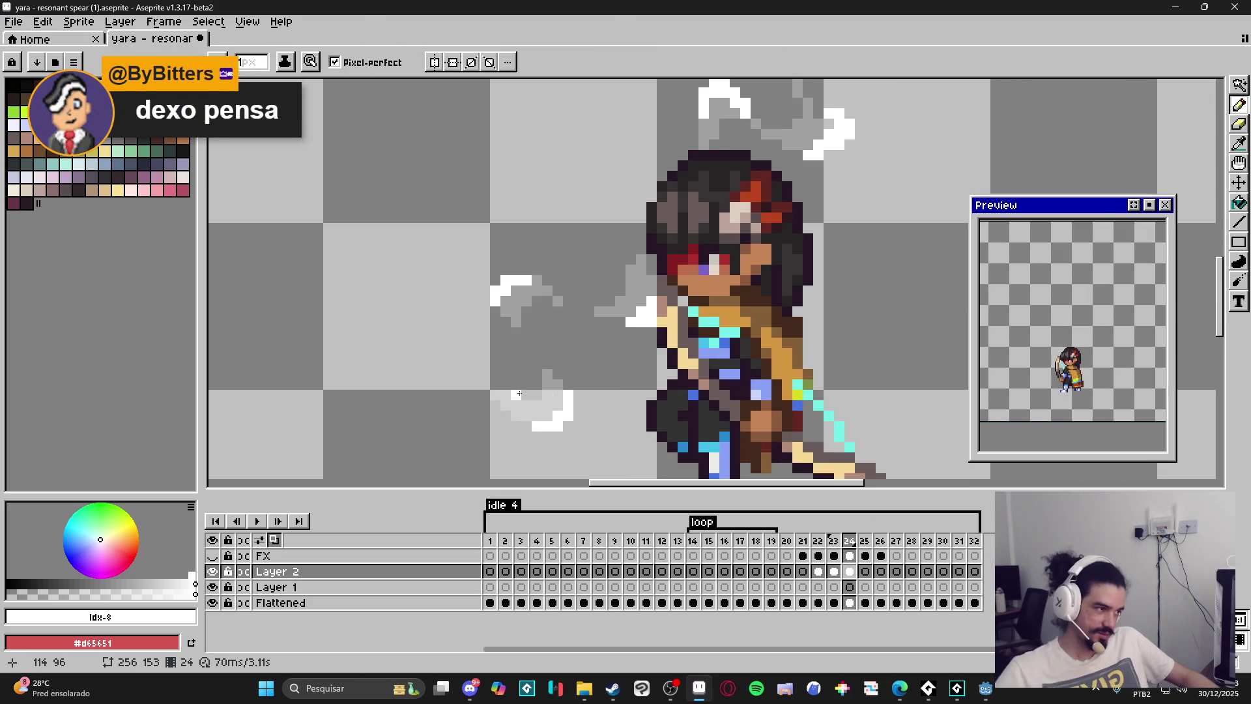
{"action": "left_click", "coordinate": [527, 417]}
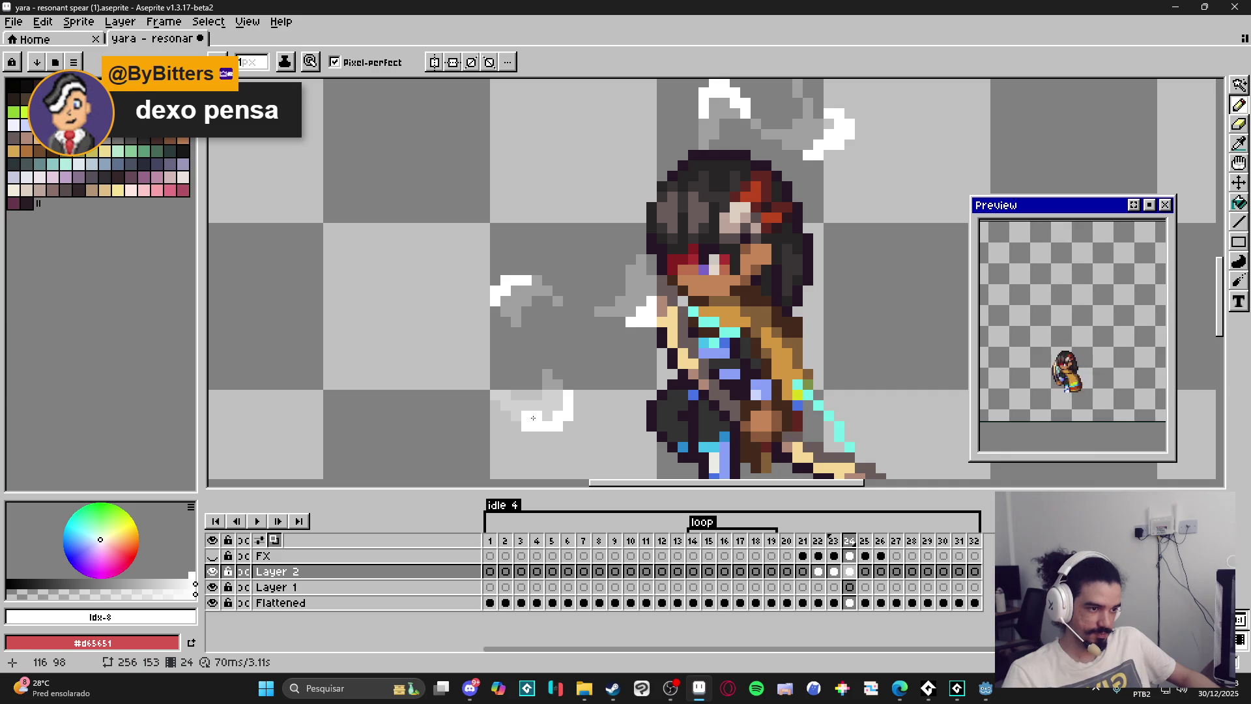
{"action": "scroll", "coordinate": [564, 425], "scroll_direction": "down", "scroll_amount": 2}
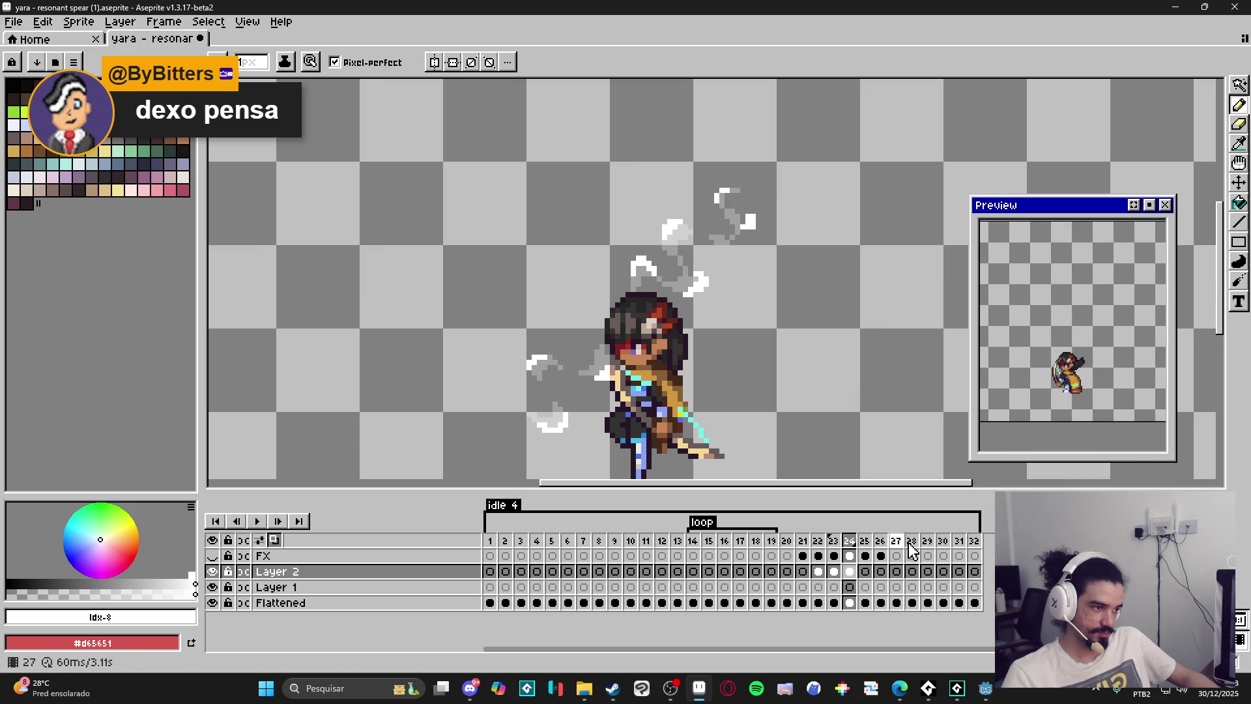
{"action": "left_click", "coordinate": [870, 555]}
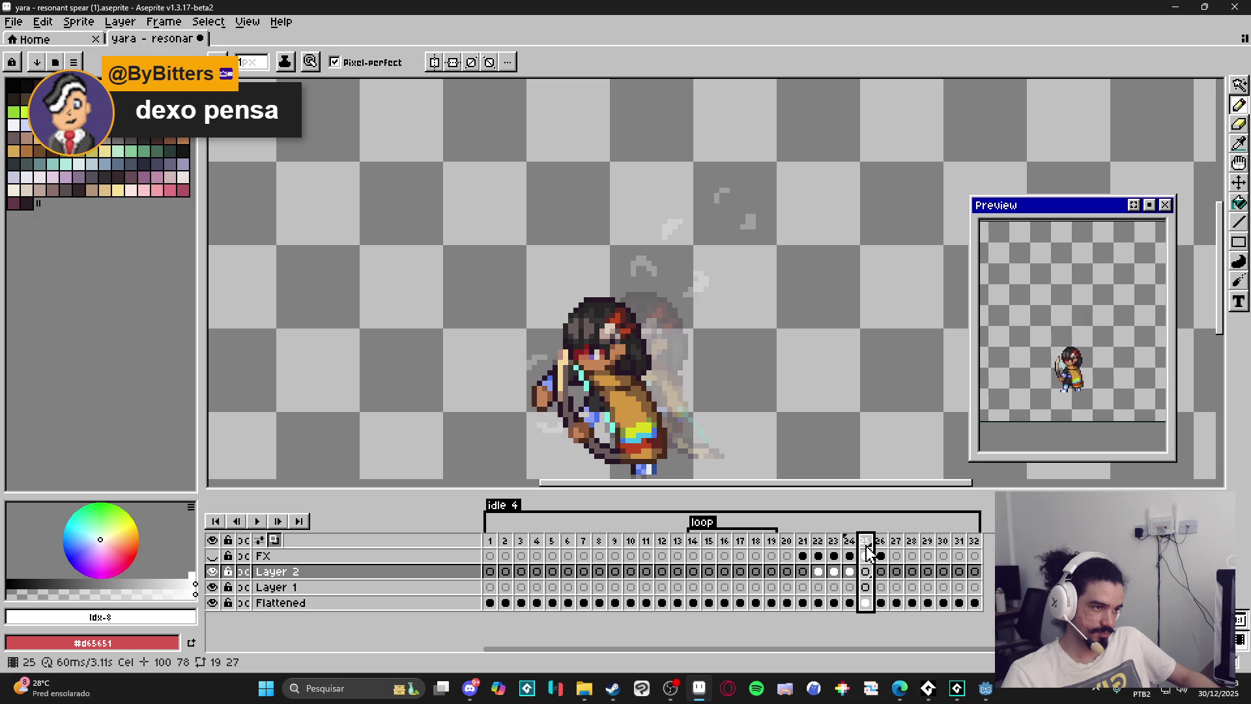
Erase the white effect strokes from frame 25's Layer 2 cel and set its duration to 200 ms.
{"action": "left_click", "coordinate": [850, 555]}
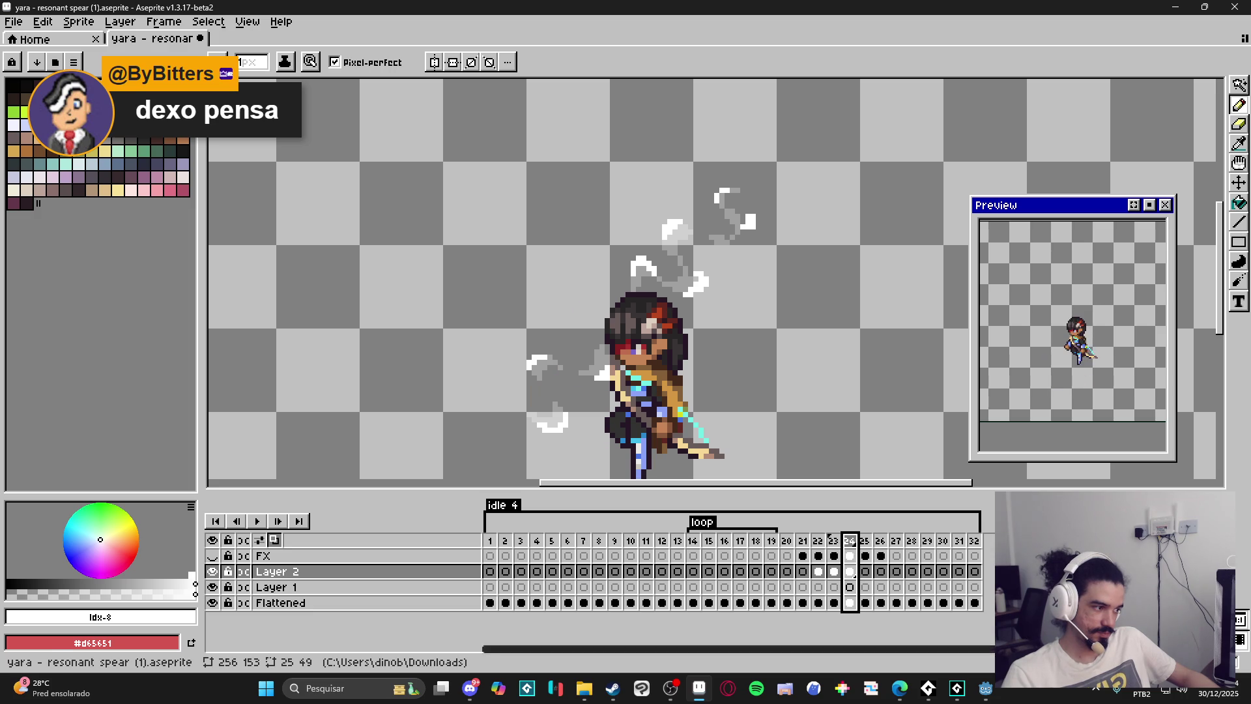
{"action": "left_click", "coordinate": [865, 556]}
{"action": "key", "text": "e"}
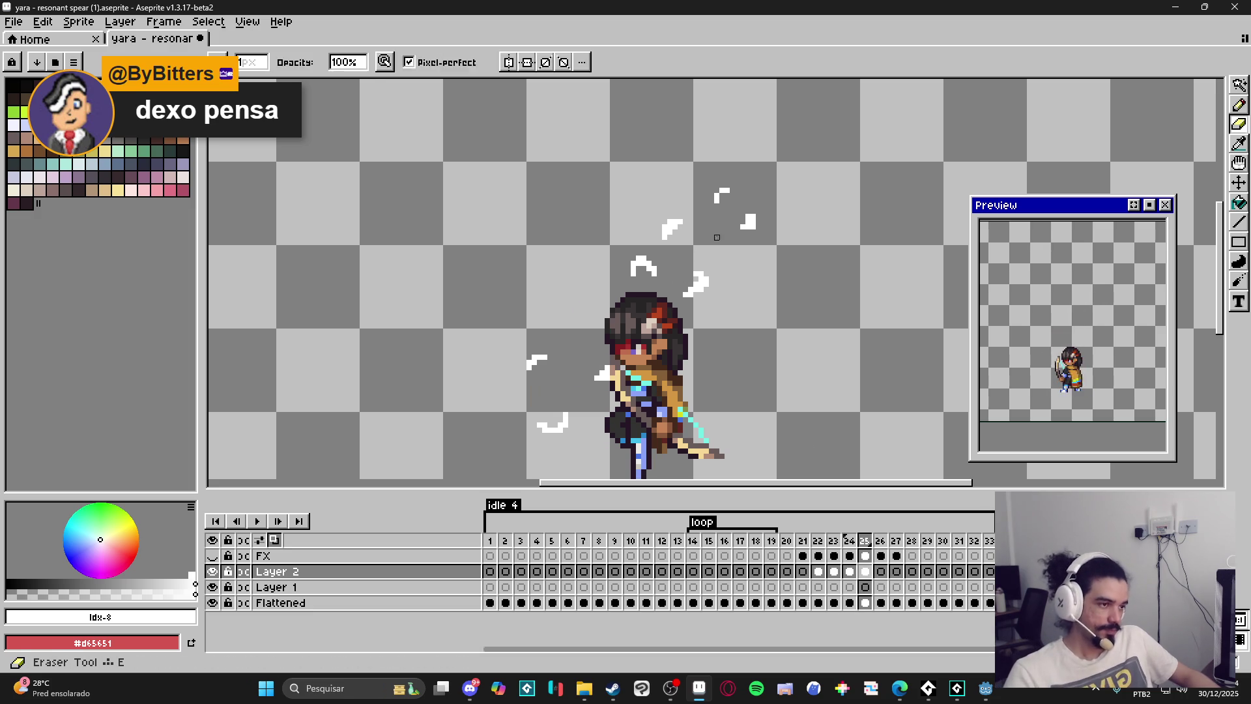
{"action": "mouse_move", "coordinate": [740, 223]}
{"action": "left_mouse_down"}
{"action": "mouse_move", "coordinate": [717, 195]}
{"action": "mouse_move", "coordinate": [519, 432]}
{"action": "mouse_move", "coordinate": [545, 306]}
{"action": "mouse_move", "coordinate": [715, 456]}
{"action": "left_mouse_up"}
{"action": "double_click", "coordinate": [865, 540]}
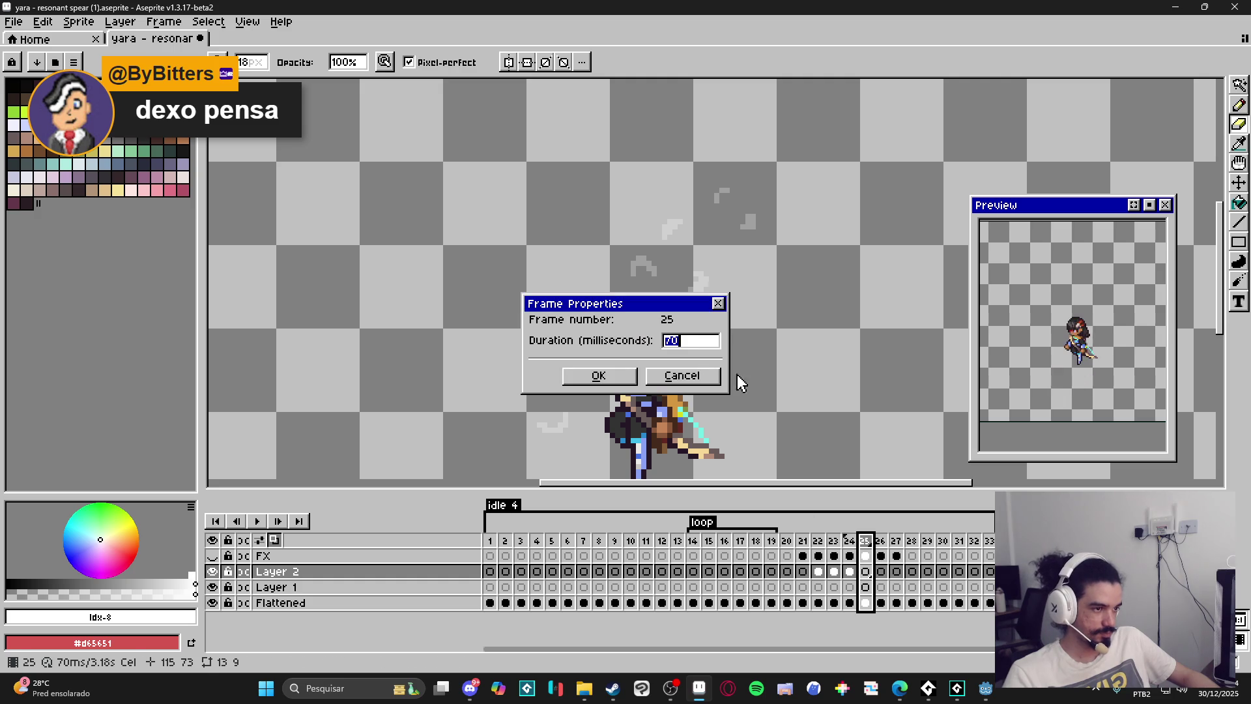
{"action": "key", "text": "Return"}
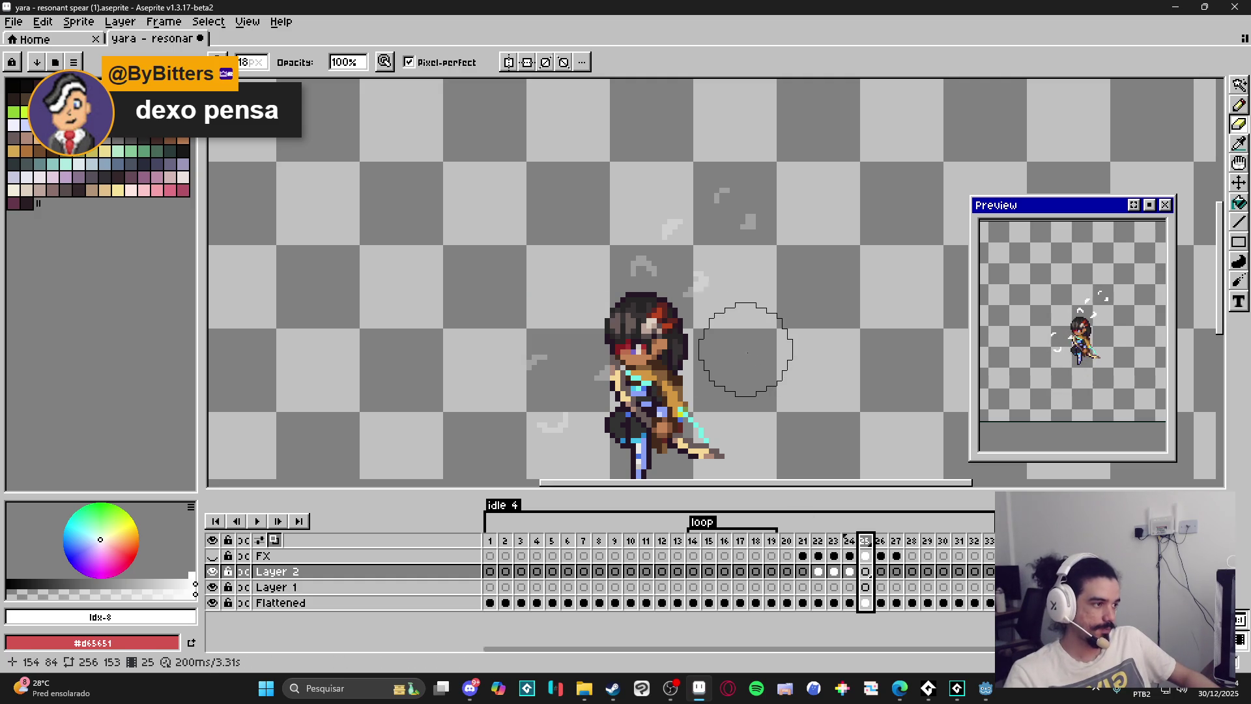
{"action": "scroll", "coordinate": [733, 368], "scroll_direction": "down", "scroll_amount": 1}
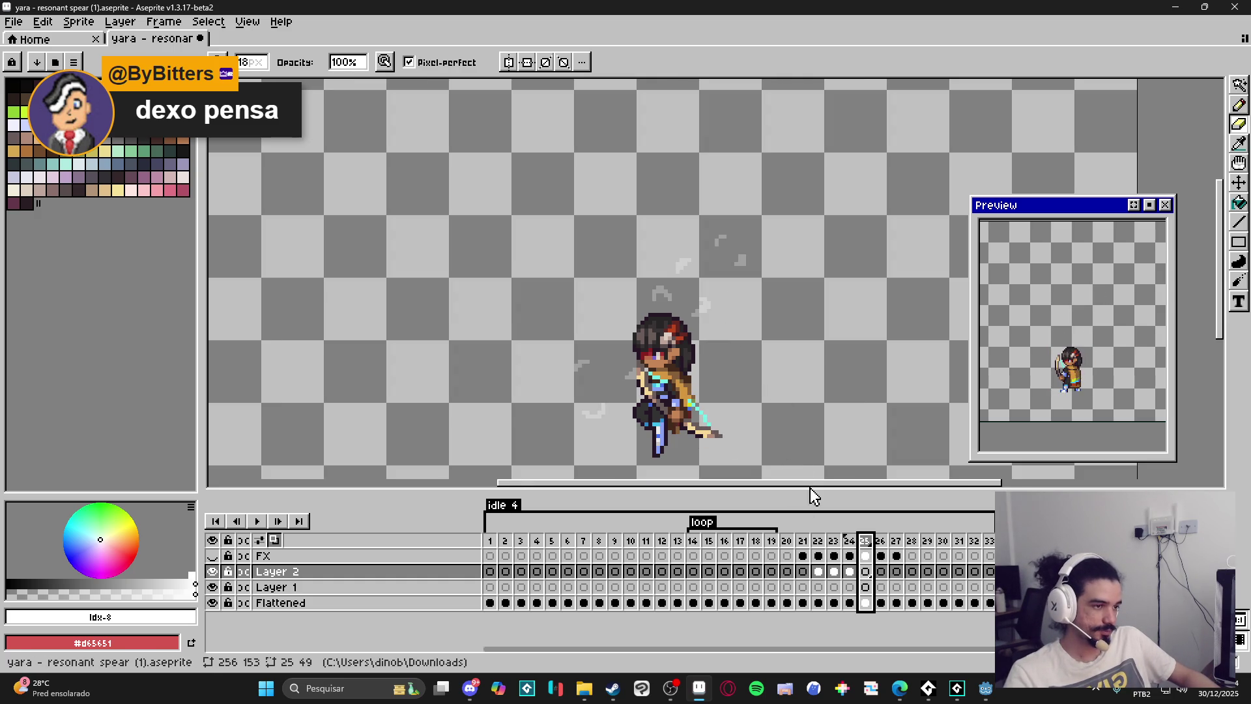
Step through frames 21–25 to review the spear streak and swirl effects.
{"action": "left_click", "coordinate": [819, 556]}
{"action": "left_click", "coordinate": [835, 555]}
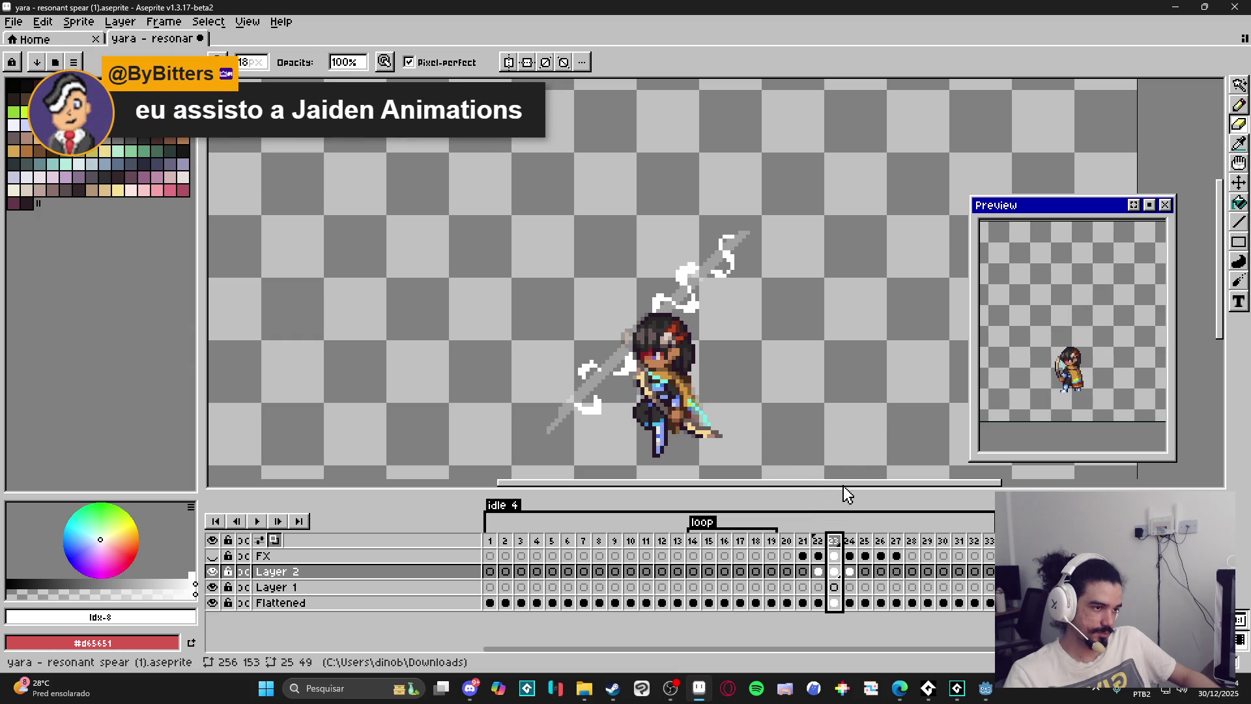
{"action": "left_click", "coordinate": [849, 555]}
{"action": "left_click", "coordinate": [870, 553]}
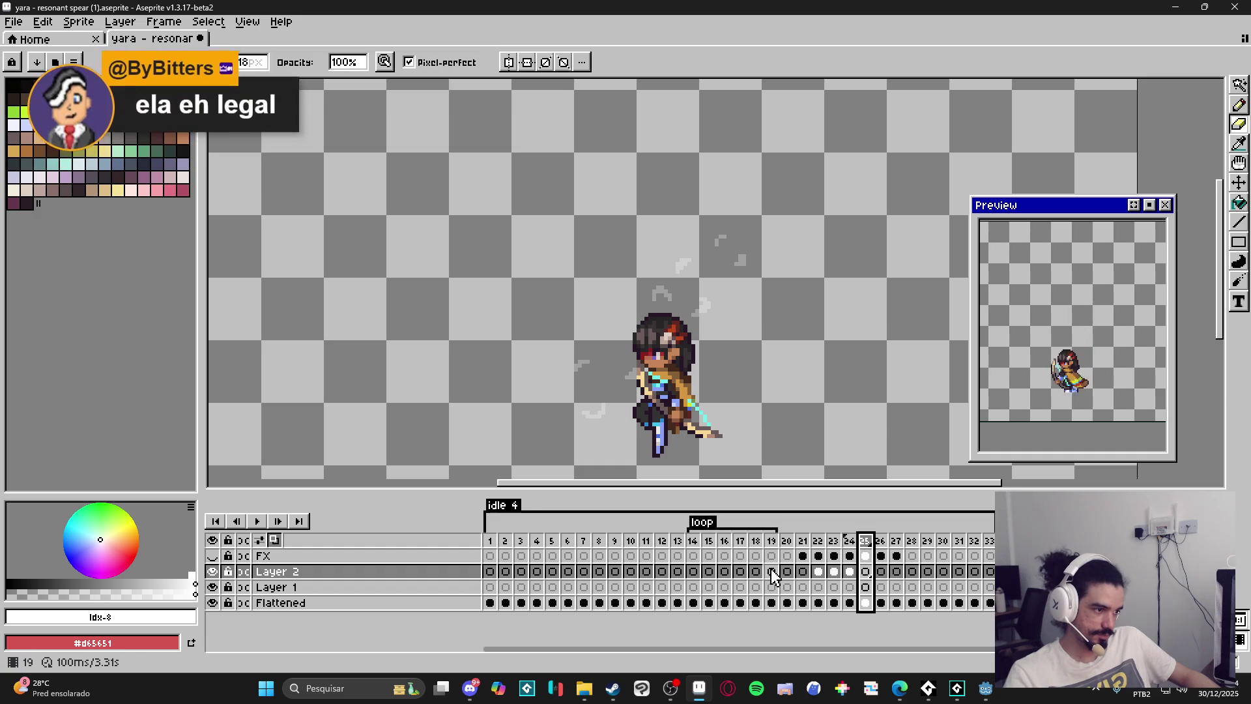
{"action": "left_click", "coordinate": [803, 541]}
{"action": "left_click", "coordinate": [820, 547]}
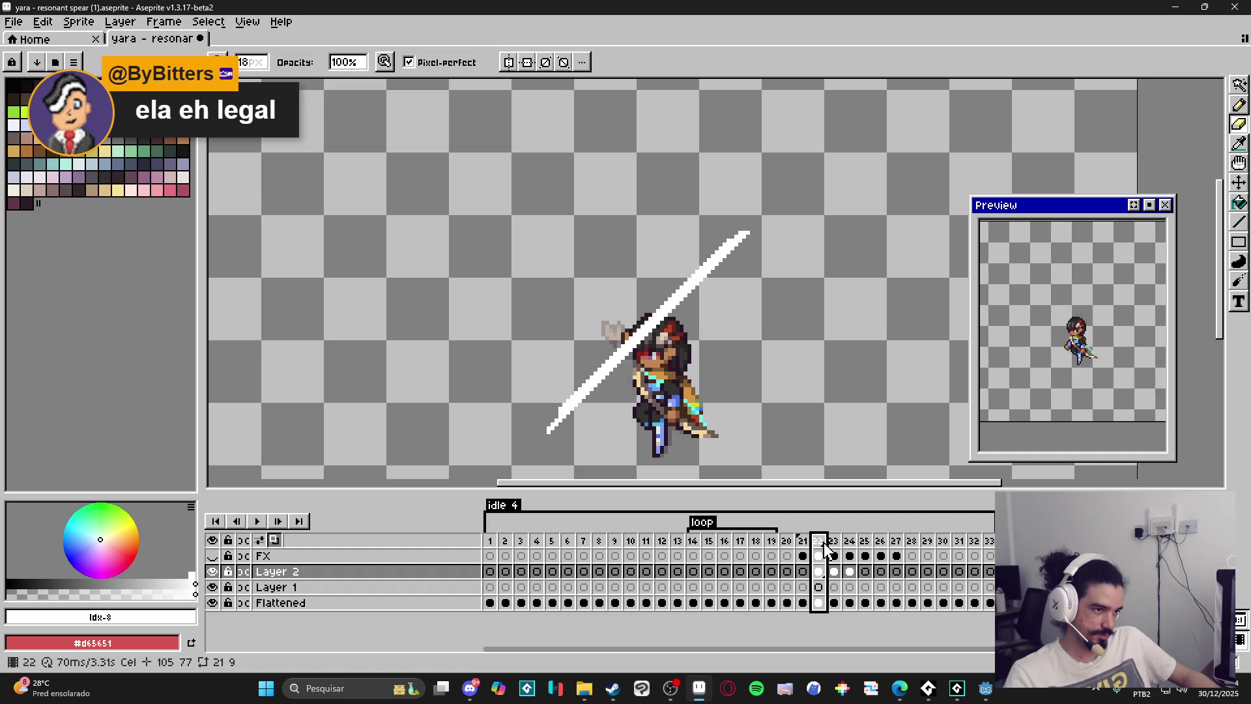
{"action": "left_click", "coordinate": [834, 544]}
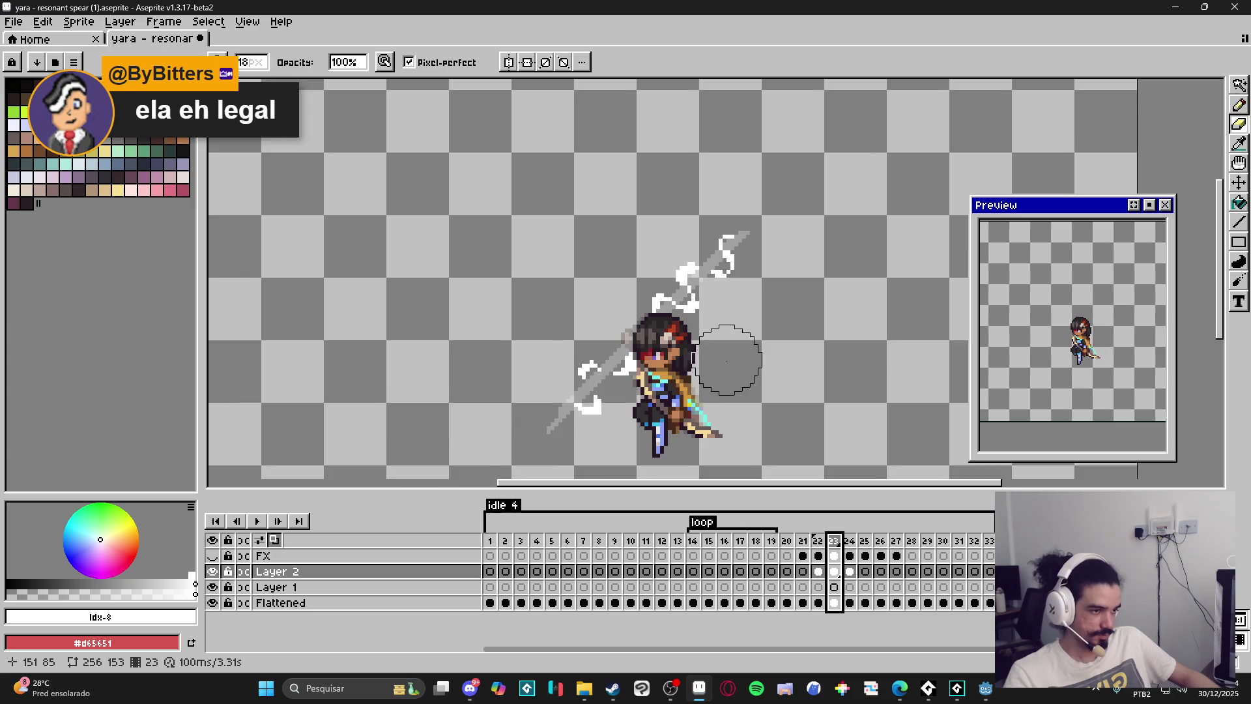
{"action": "scroll", "coordinate": [727, 359], "scroll_direction": "down", "scroll_amount": 1}
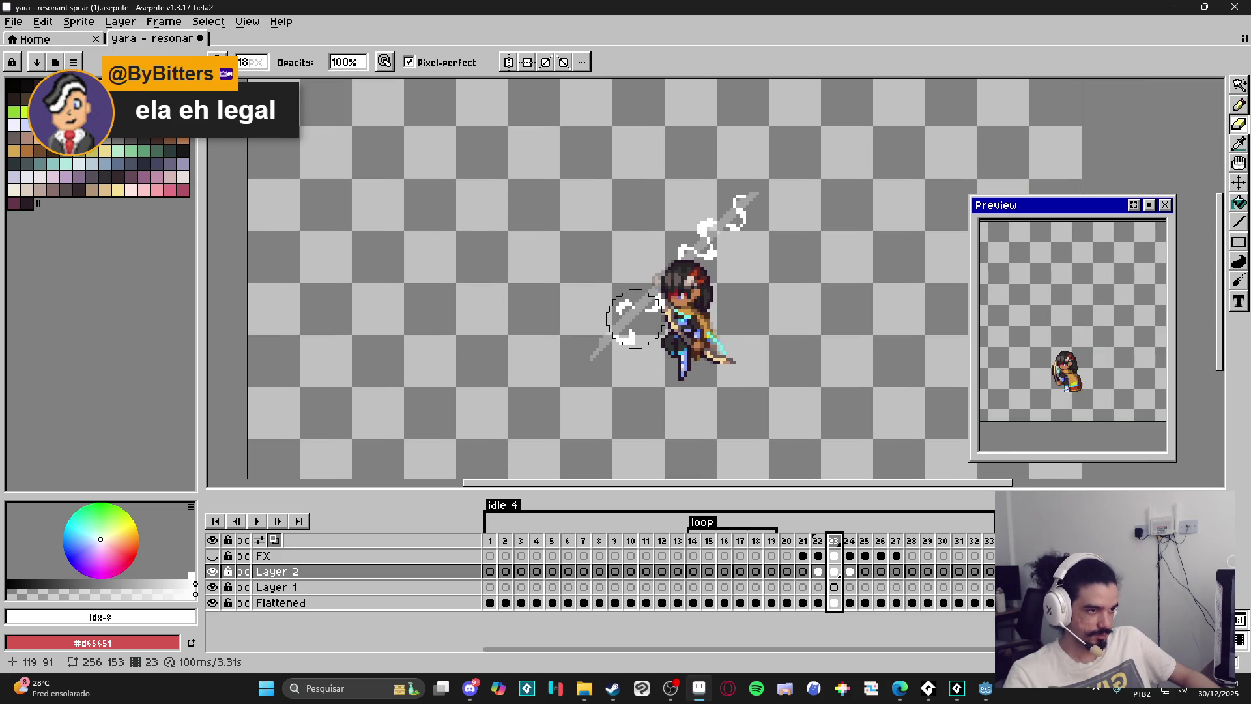
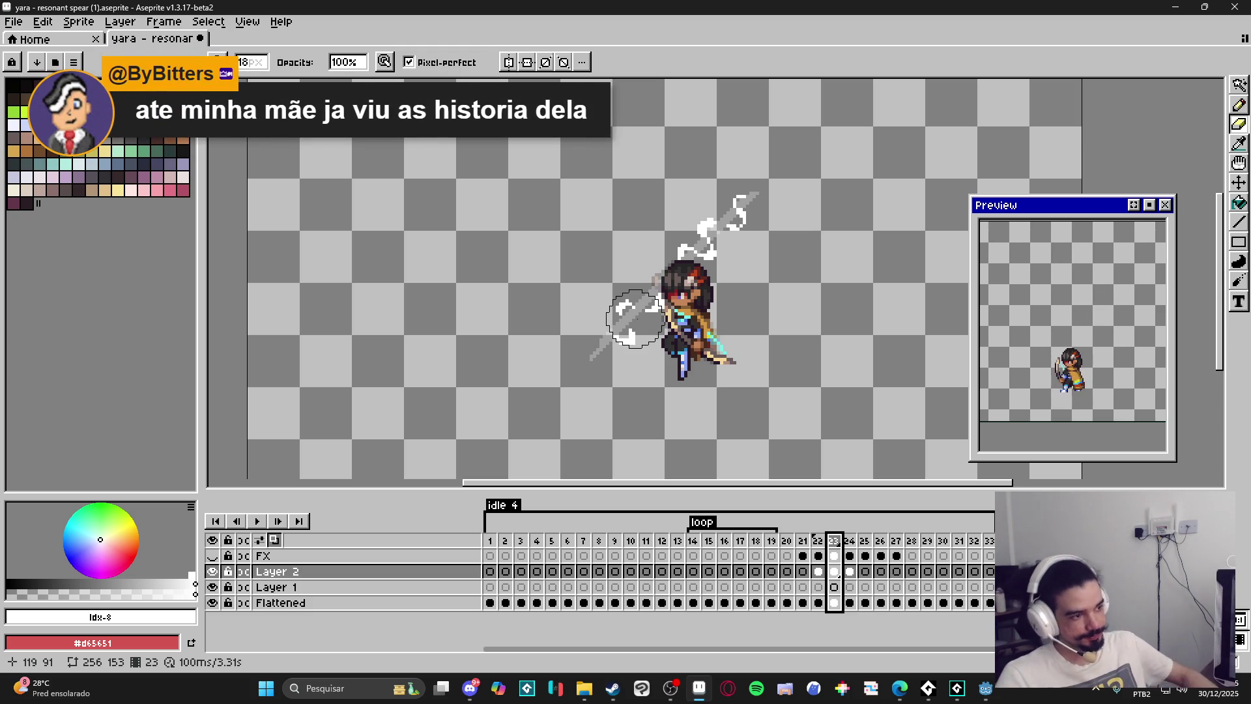
Step forward to frames 25 and 26, then return to frame 24 of the idle animation.
{"action": "left_click", "coordinate": [849, 541]}
{"action": "left_click", "coordinate": [865, 542]}
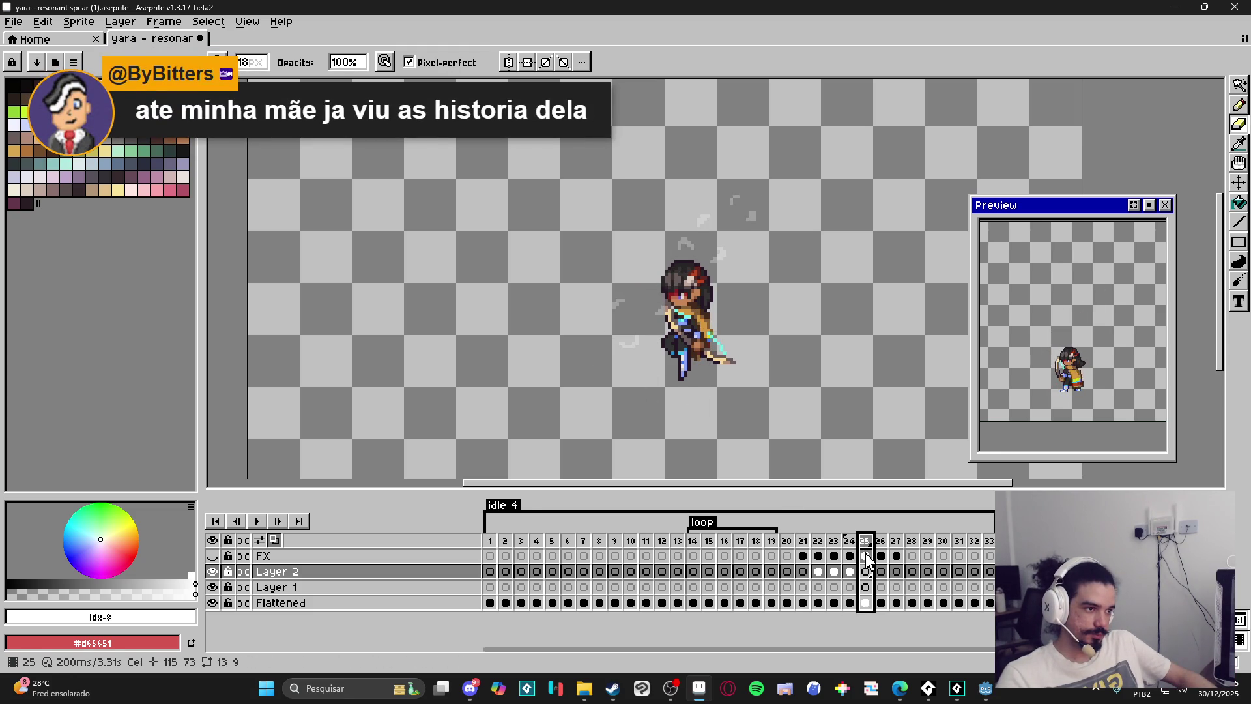
{"action": "left_click", "coordinate": [850, 557]}
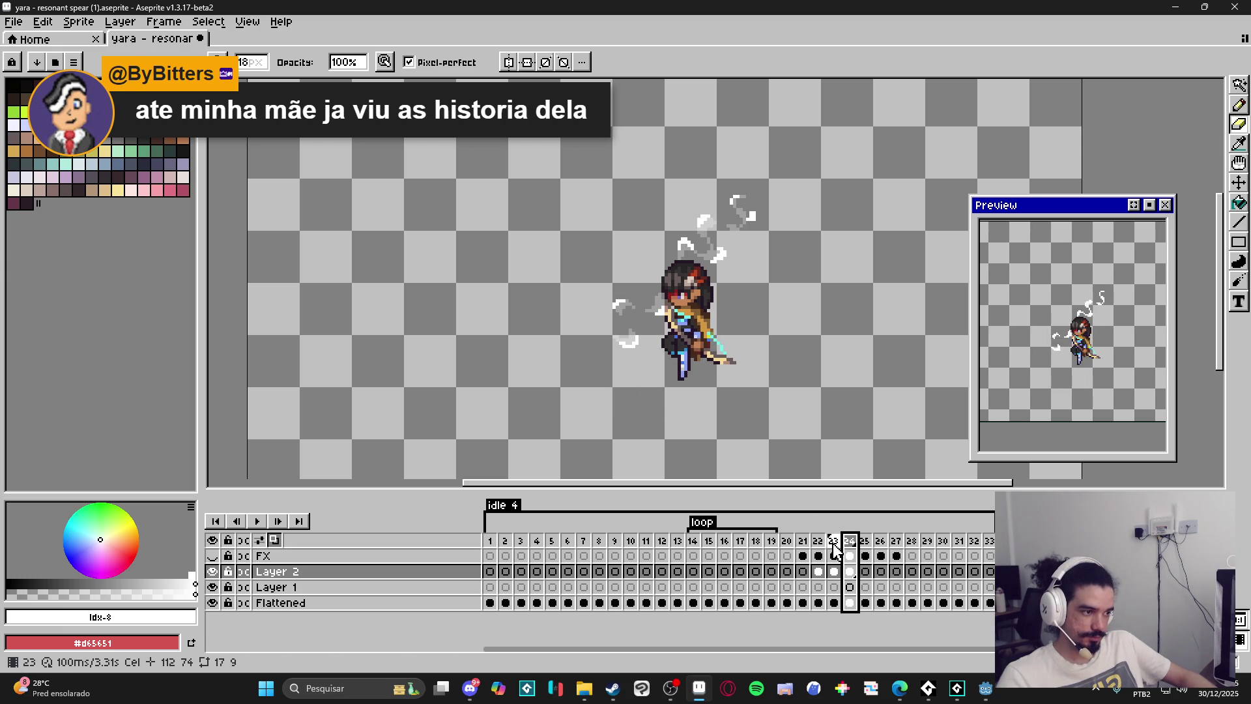
With a 2-pixel cyan pencil, draw the spear shaft above the character plus a diagonal barb.
{"action": "key", "text": "b"}
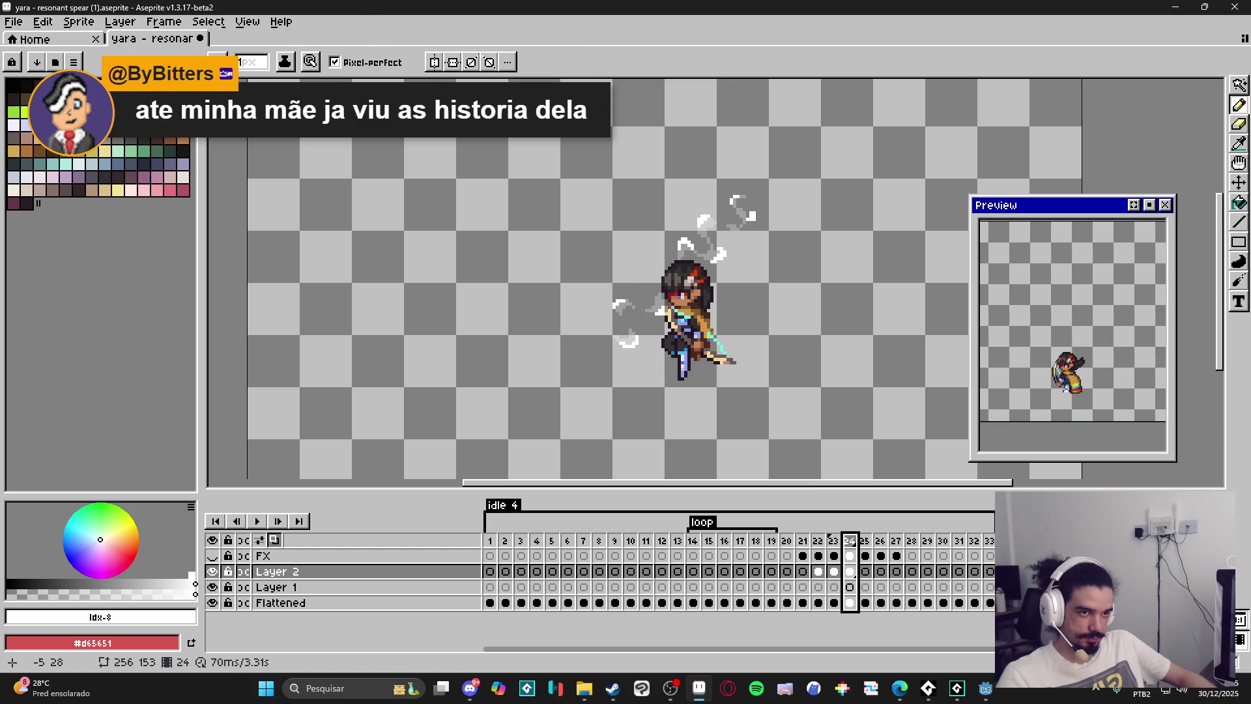
{"action": "left_click", "coordinate": [187, 141]}
{"action": "key", "text": "plus"}
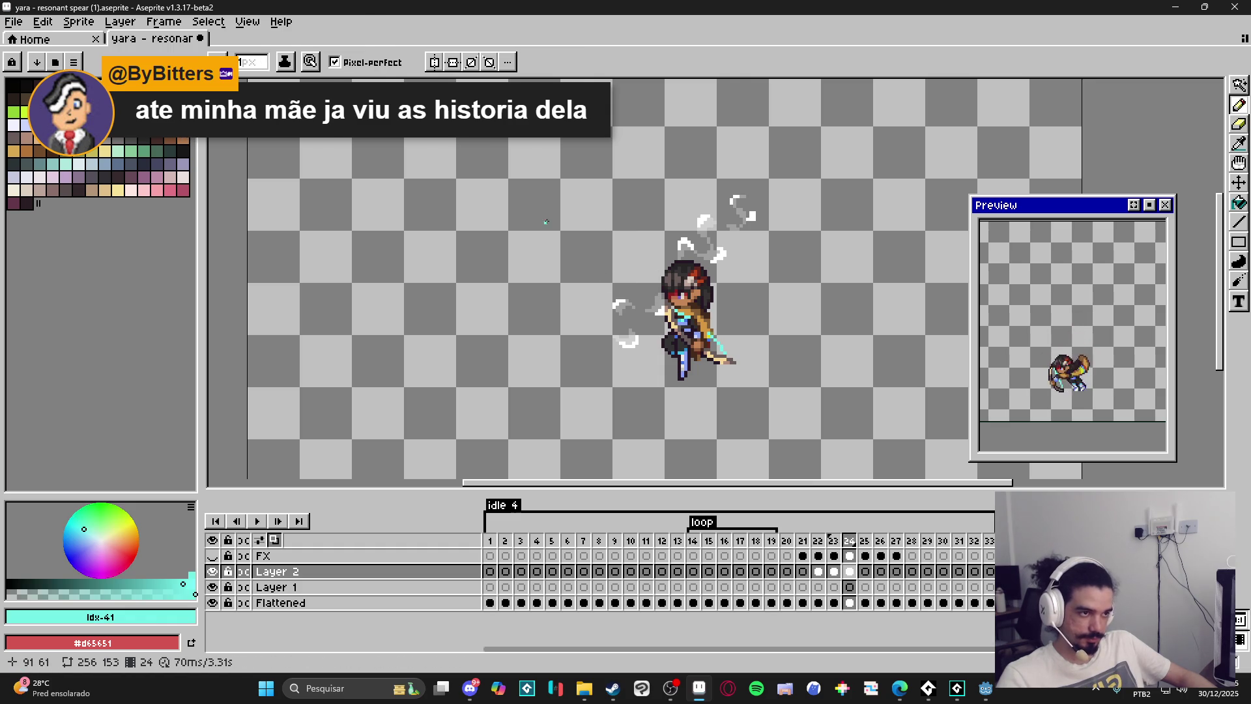
{"action": "left_click_drag", "start_coordinate": [545, 221], "coordinate": [698, 221]}
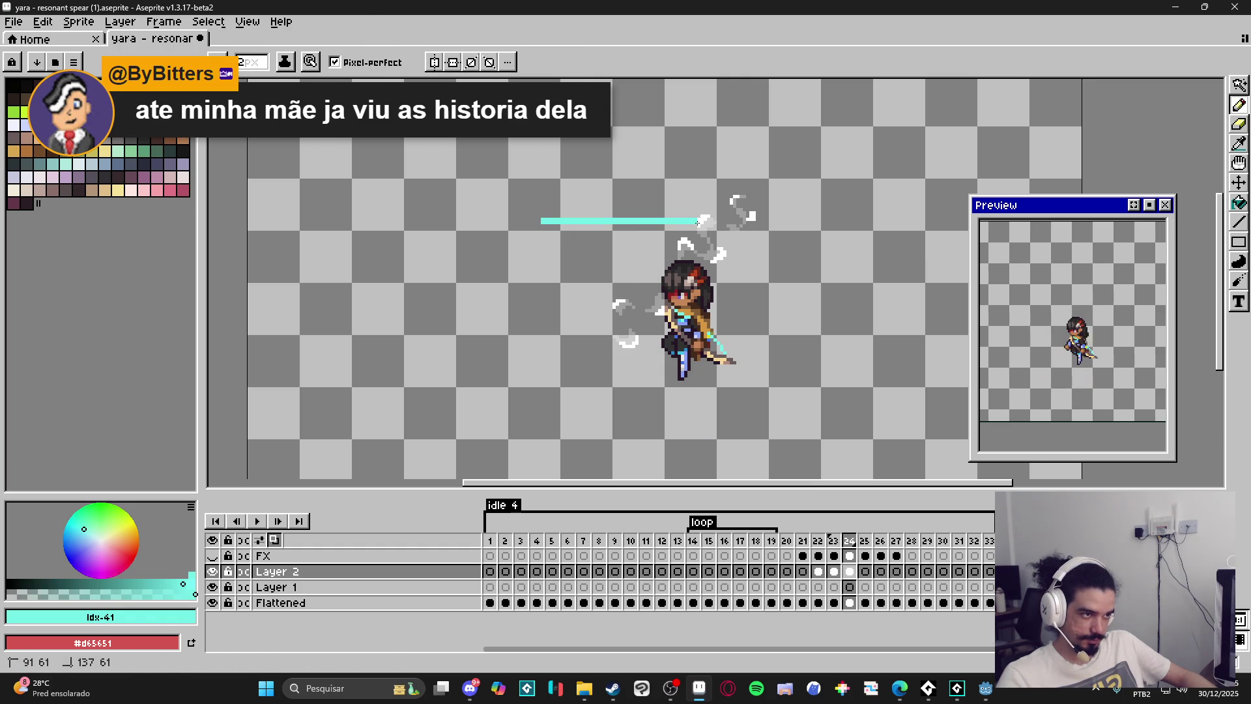
{"action": "key", "text": "minus"}
{"action": "mouse_move", "coordinate": [538, 223]}
{"action": "left_mouse_down"}
{"action": "mouse_move", "coordinate": [564, 236]}
{"action": "mouse_move", "coordinate": [524, 217]}
{"action": "left_mouse_up"}
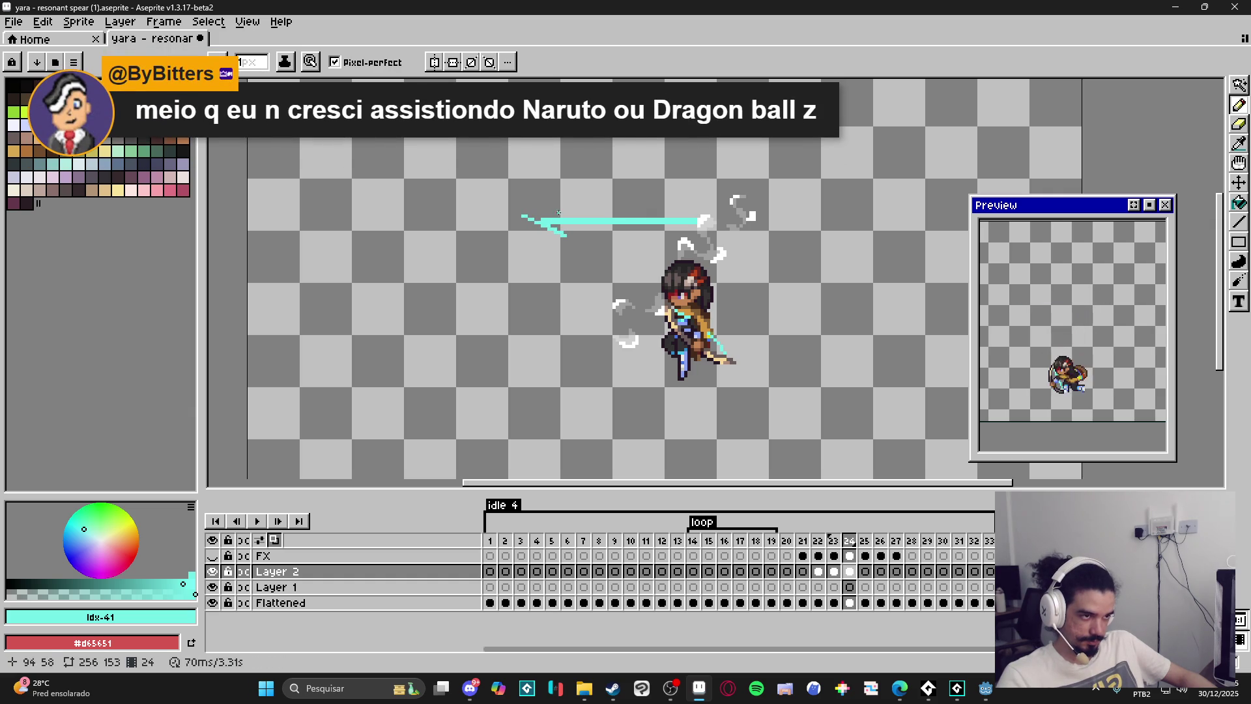
{"action": "scroll", "coordinate": [567, 208], "scroll_direction": "up", "scroll_amount": 4}
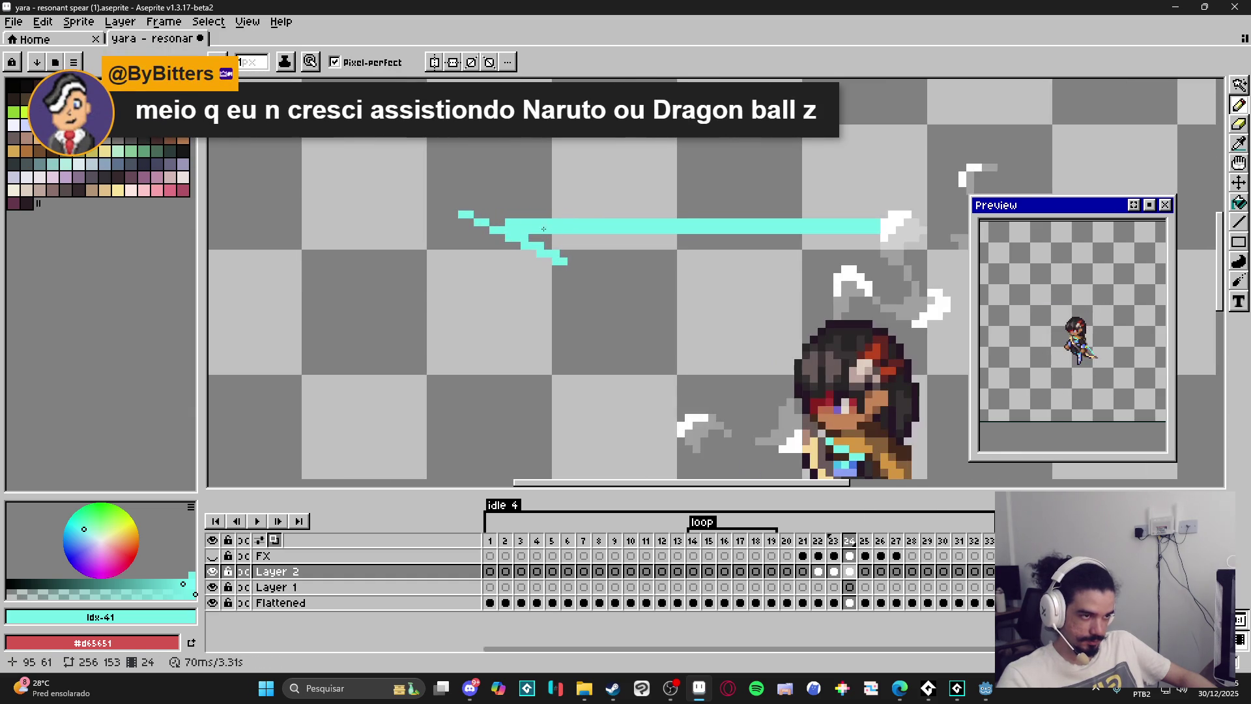
Erase the rough left spear tip and thin the shaft by removing its top pixel row.
{"action": "key", "text": "e"}
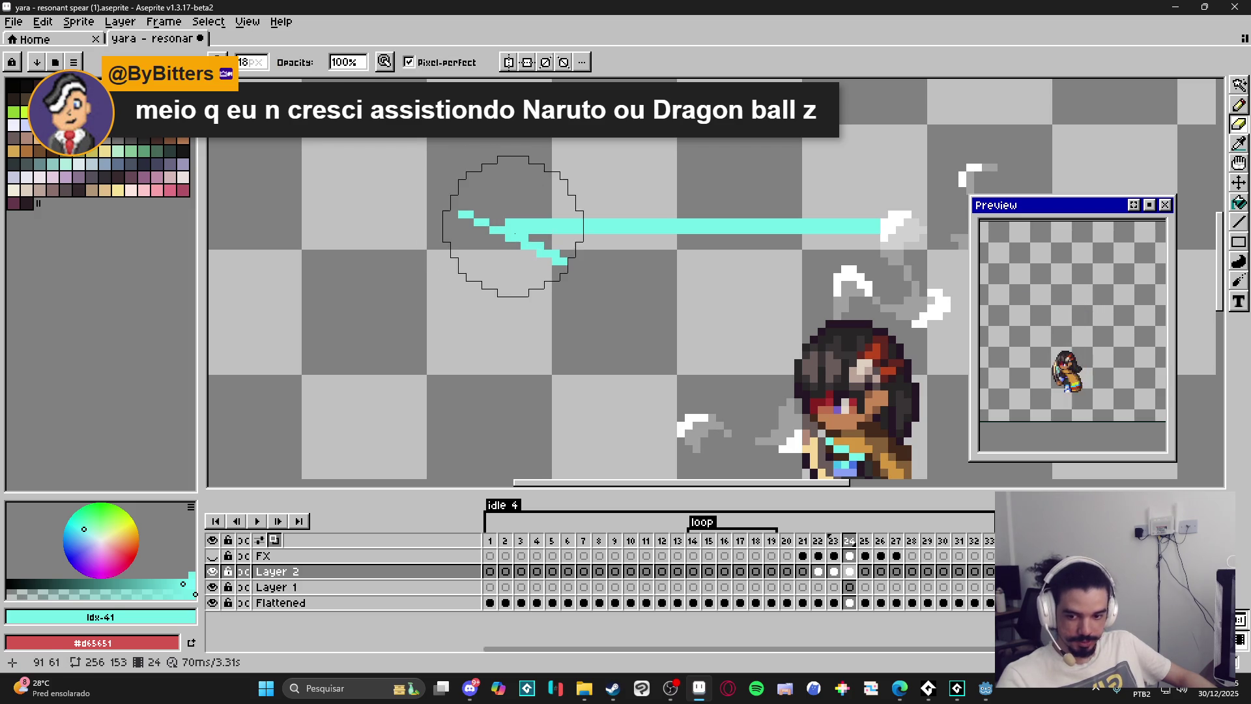
{"action": "key", "text": "minus"}
{"action": "key", "text": "minus"}
{"action": "key", "text": "minus"}
{"action": "left_click", "coordinate": [473, 229]}
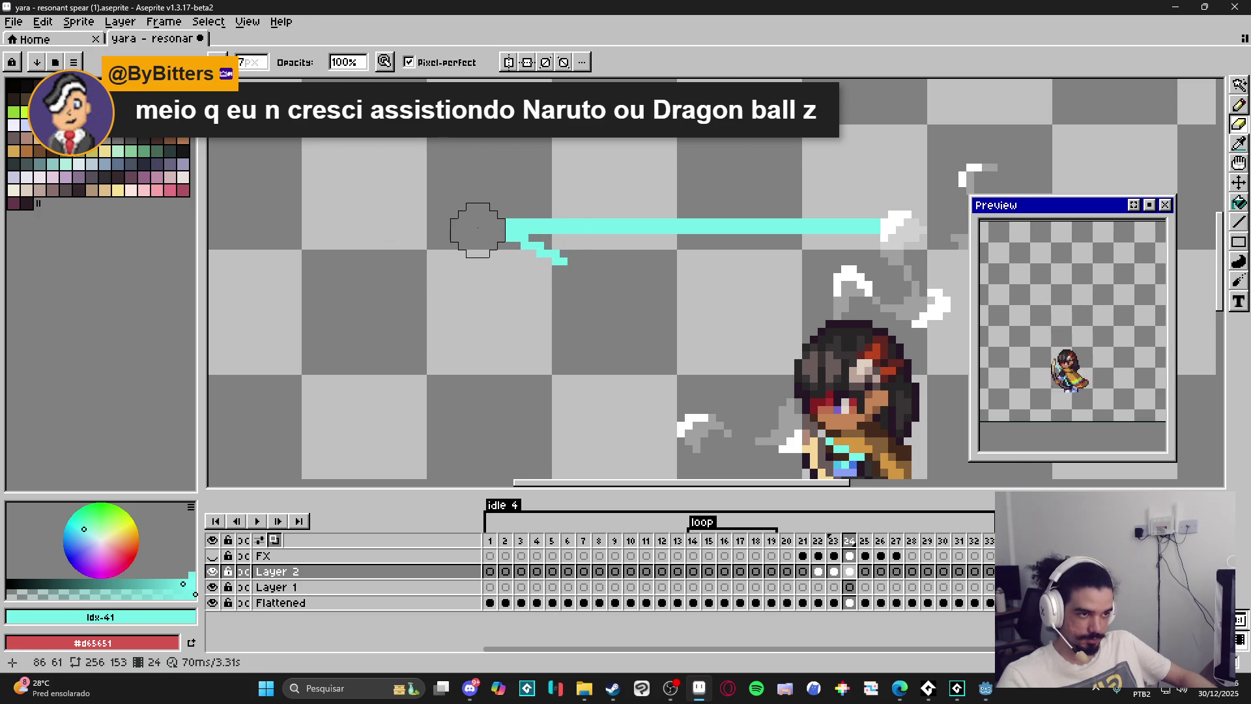
{"action": "key", "text": "b"}
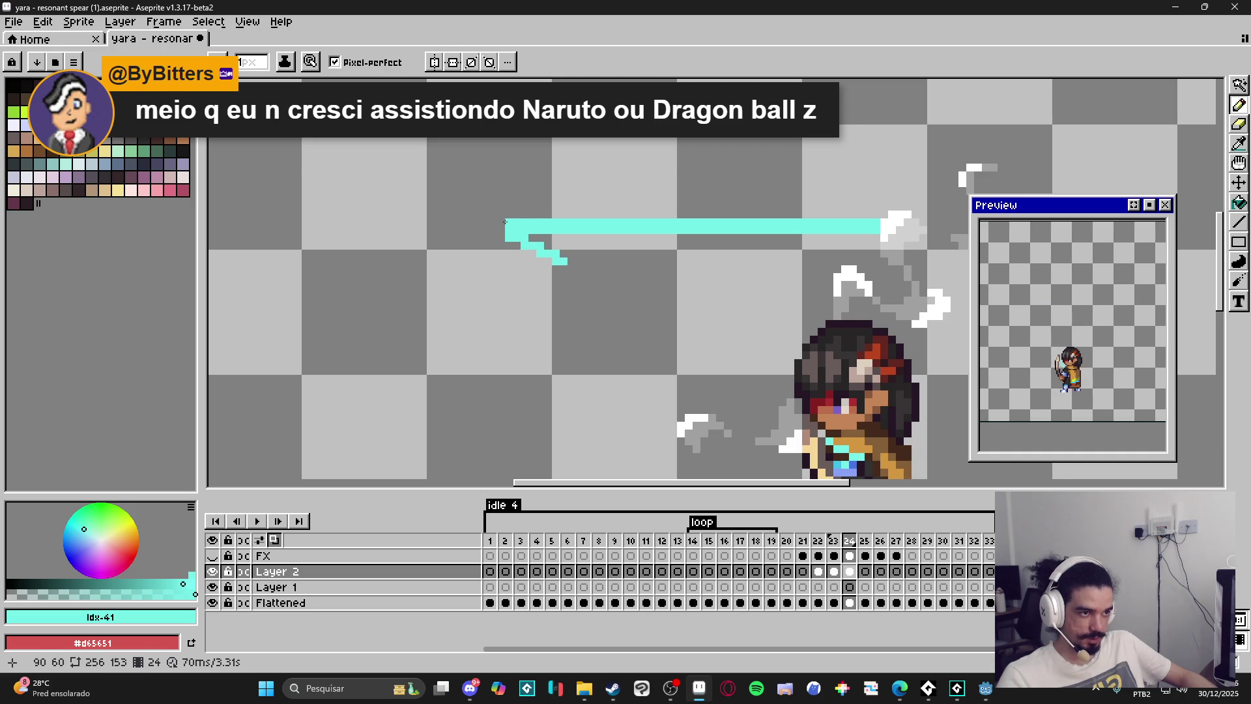
{"action": "key", "text": "e"}
{"action": "key", "text": "minus"}
{"action": "key", "text": "minus"}
{"action": "key", "text": "minus"}
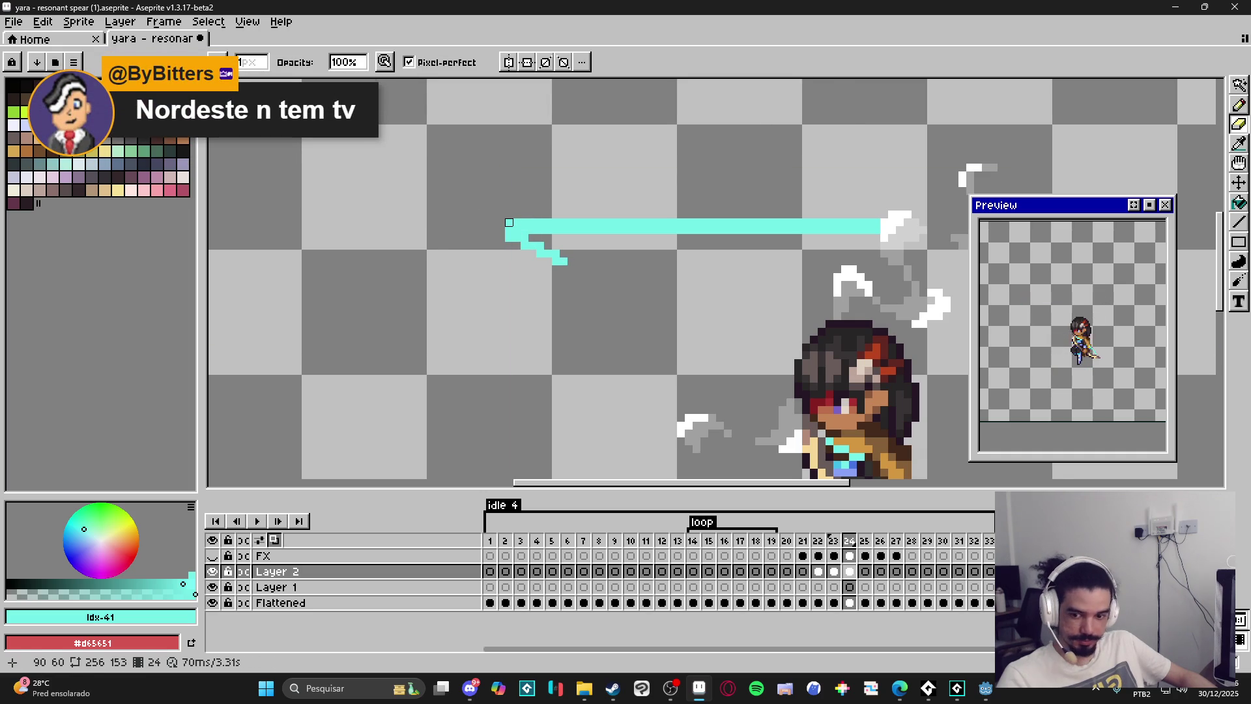
{"action": "left_click_drag", "start_coordinate": [509, 222], "coordinate": [899, 222]}
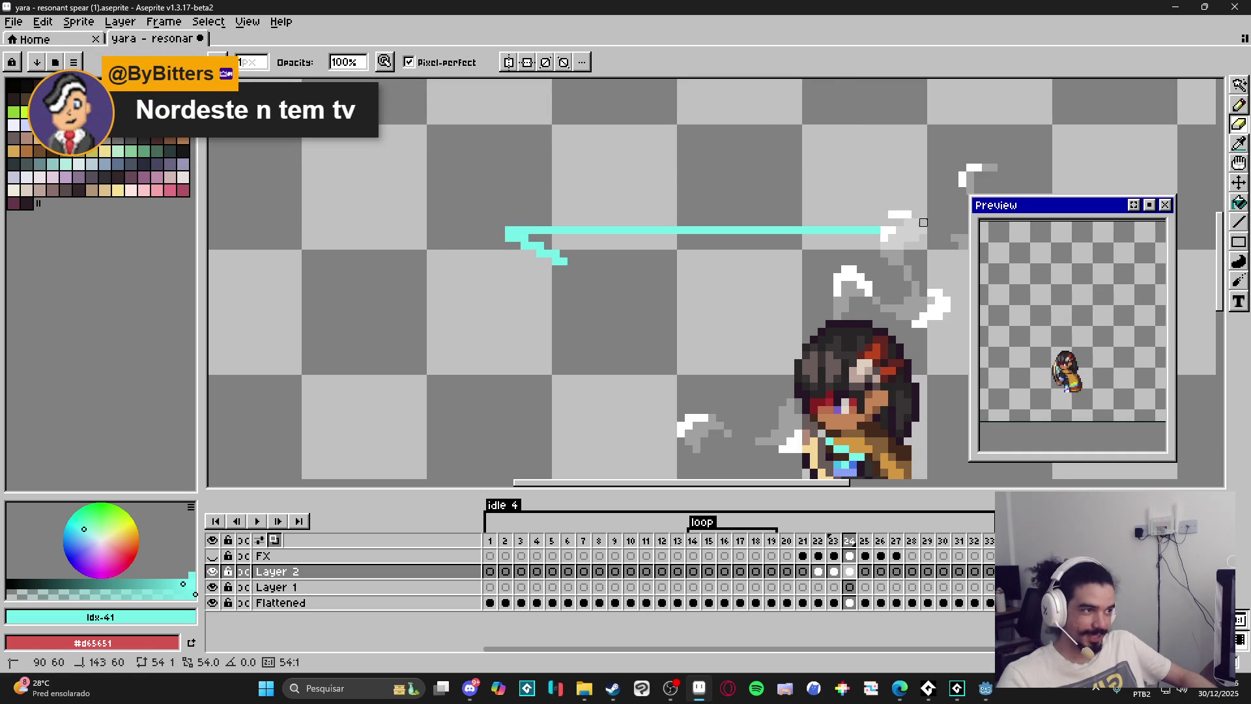
{"action": "key", "text": "b"}
Draw a diagonal edge and thicken the spear's left tip, then add cyan pixels at its right end.
{"action": "mouse_move", "coordinate": [507, 235]}
{"action": "left_mouse_down"}
{"action": "mouse_move", "coordinate": [562, 218]}
{"action": "mouse_move", "coordinate": [520, 241]}
{"action": "mouse_move", "coordinate": [568, 257]}
{"action": "mouse_move", "coordinate": [565, 247]}
{"action": "left_mouse_up"}
{"action": "key", "text": "e"}
{"action": "key", "text": "b"}
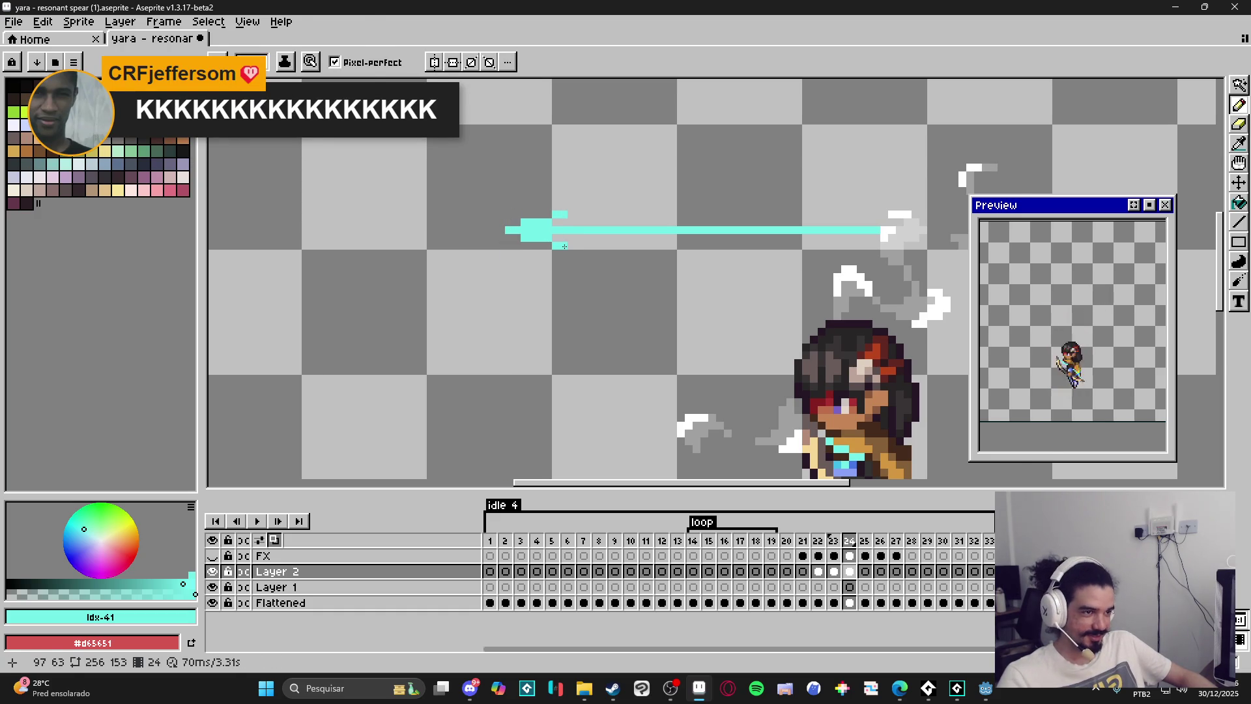
{"action": "scroll", "coordinate": [564, 247], "scroll_direction": "down", "scroll_amount": 3}
{"action": "scroll", "coordinate": [708, 256], "scroll_direction": "up", "scroll_amount": 3}
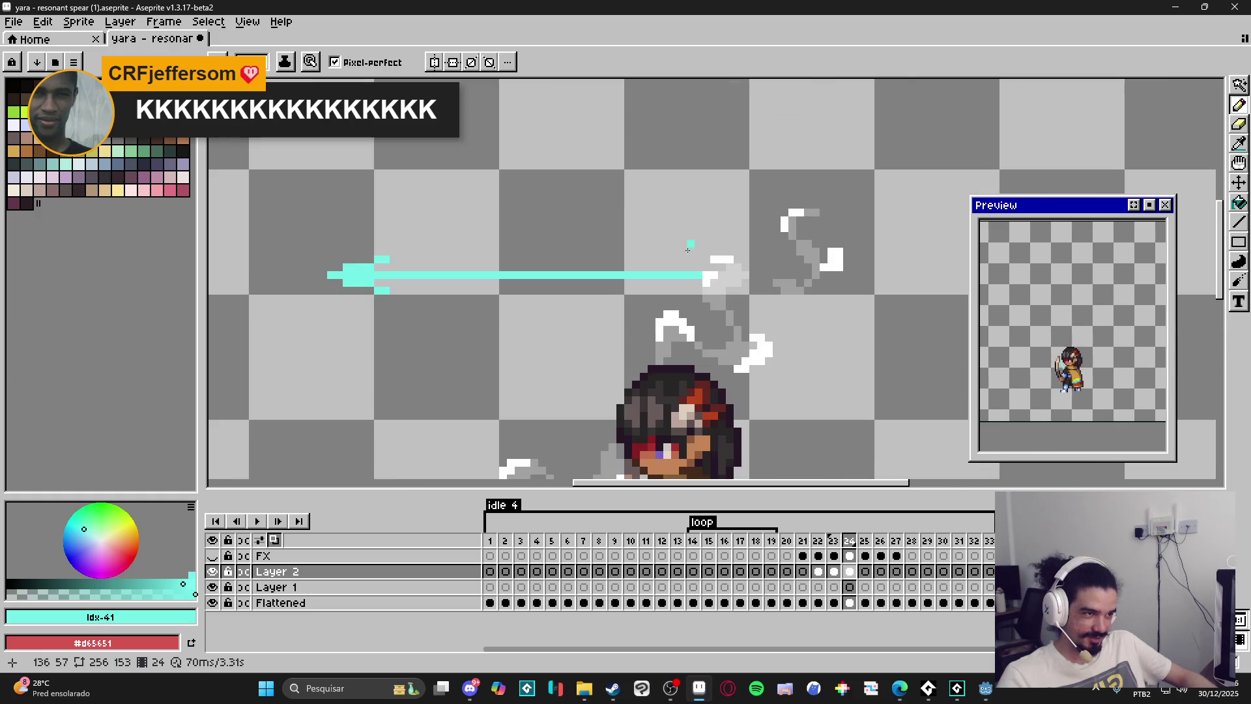
{"action": "key", "text": "shift"}
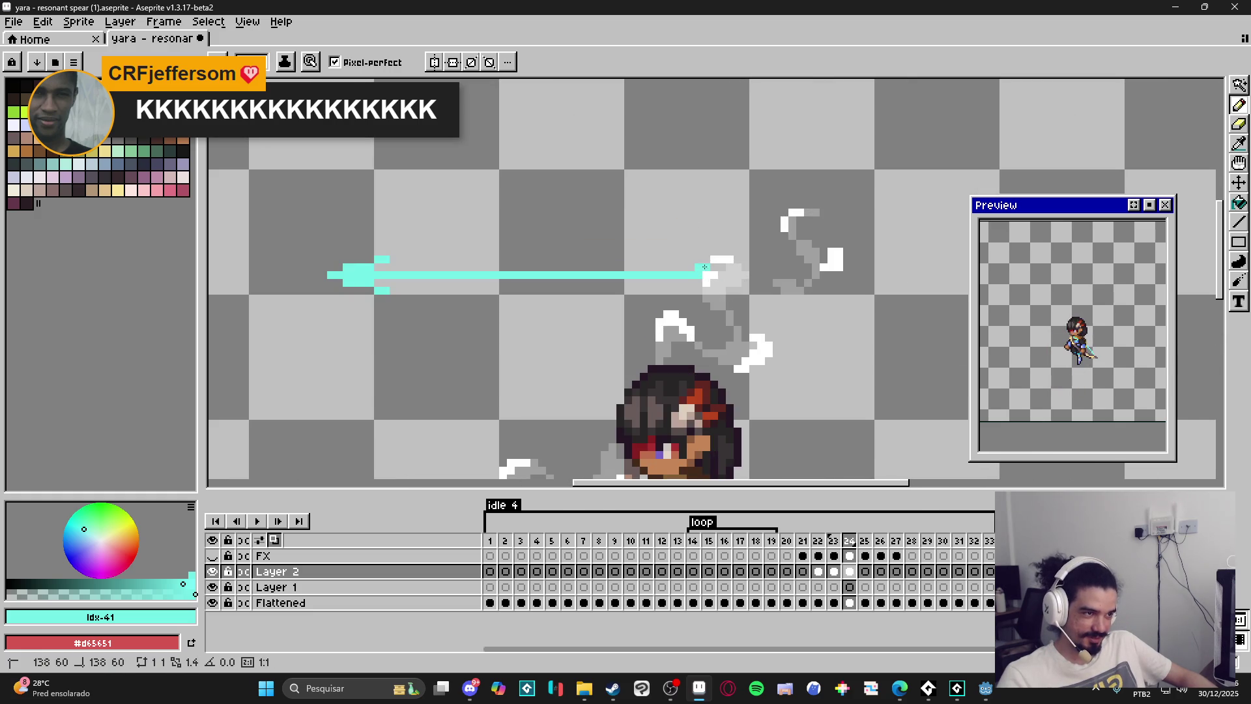
{"action": "left_click", "coordinate": [679, 268]}
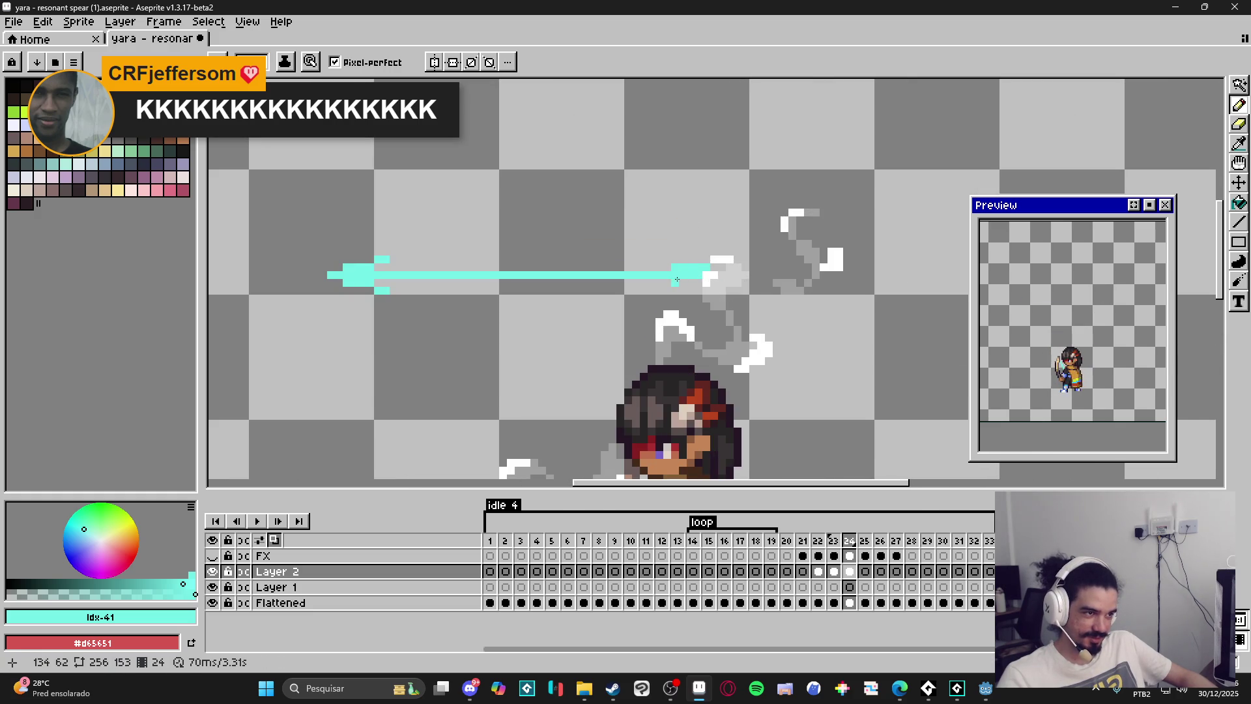
{"action": "left_click", "coordinate": [717, 259], "text": "shift"}
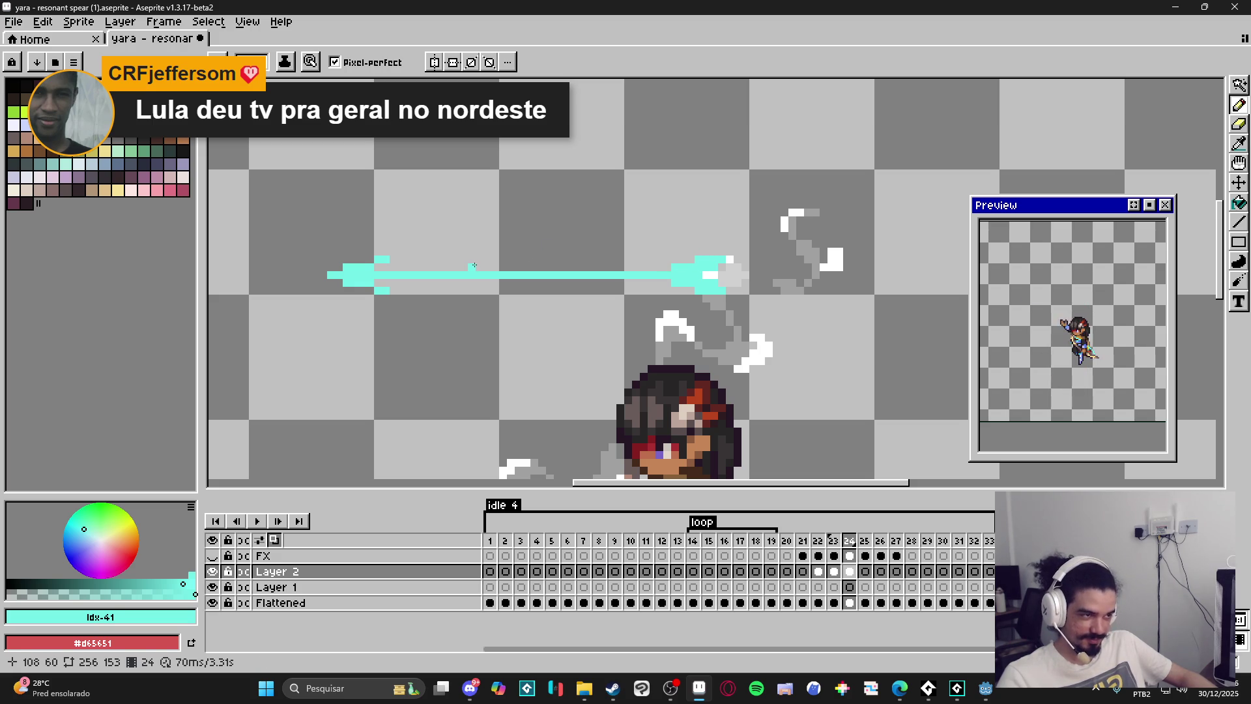
{"action": "scroll", "coordinate": [433, 243], "scroll_direction": "down", "scroll_amount": 3}
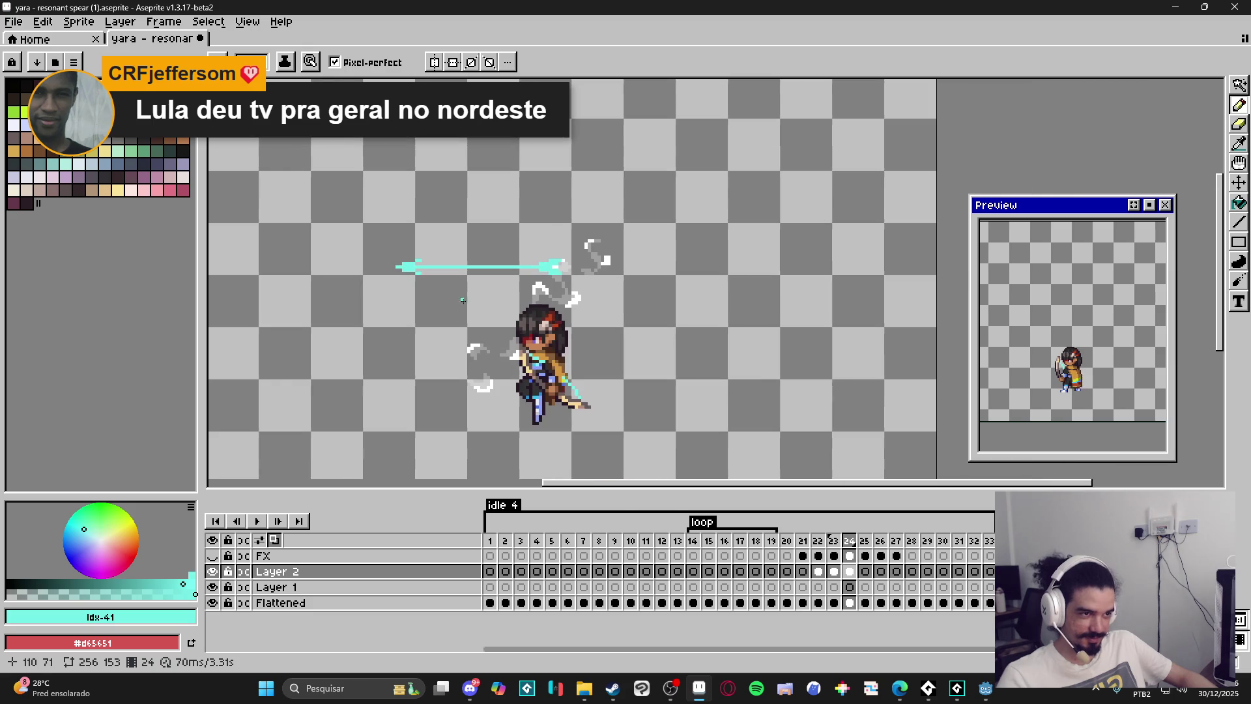
Zoom in on the cyan spear and make the palette's white swatch the foreground colour.
{"action": "scroll", "coordinate": [439, 299], "scroll_direction": "down", "scroll_amount": 1}
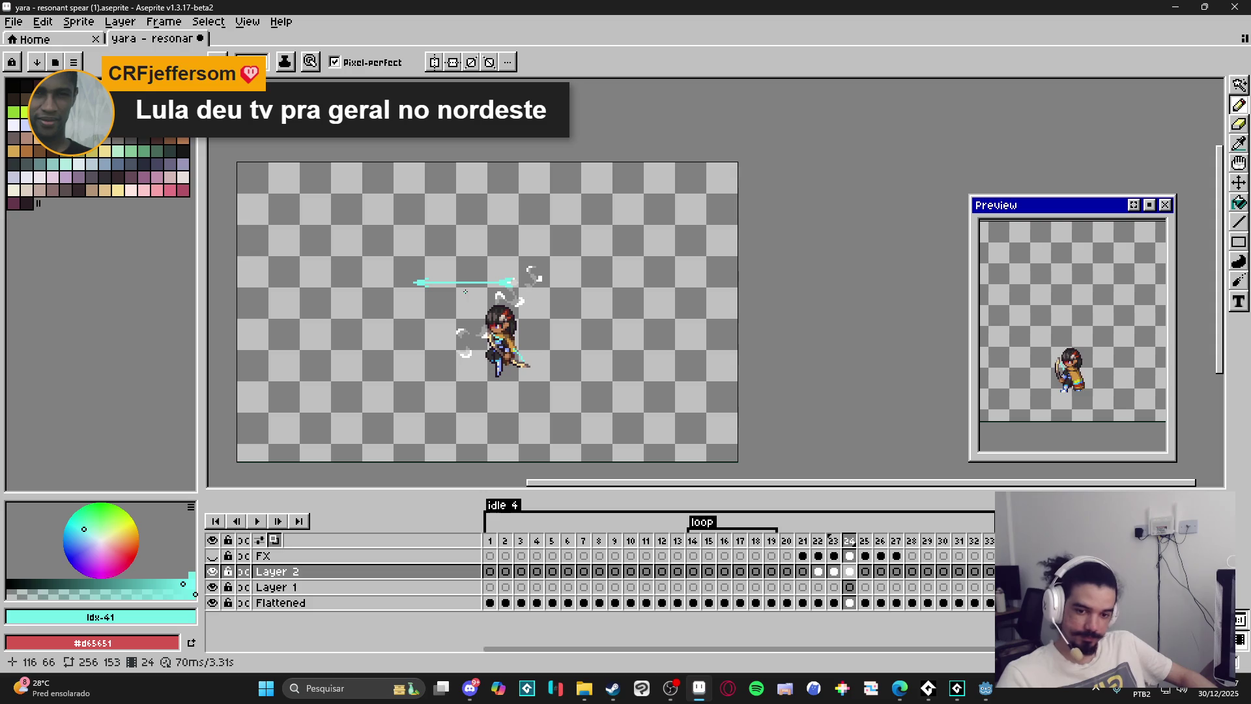
{"action": "scroll", "coordinate": [458, 291], "scroll_direction": "up", "scroll_amount": 2}
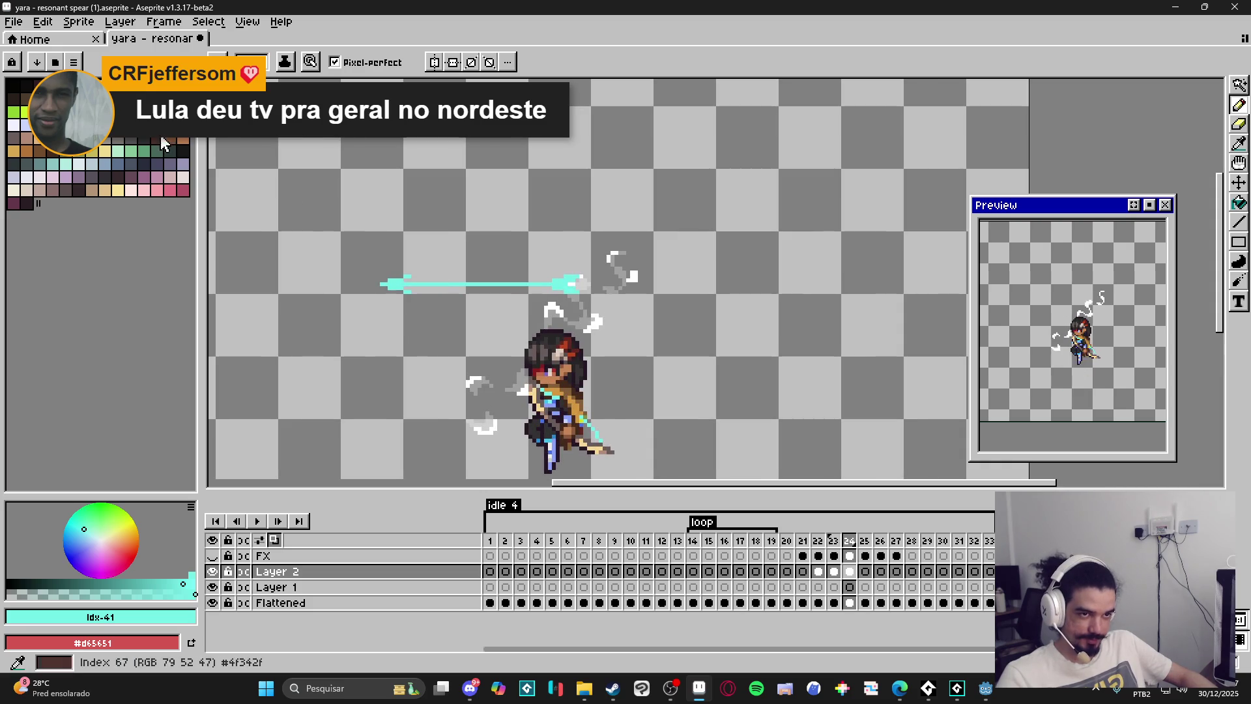
{"action": "scroll", "coordinate": [459, 281], "scroll_direction": "up", "scroll_amount": 2}
{"action": "left_click", "coordinate": [118, 86]}
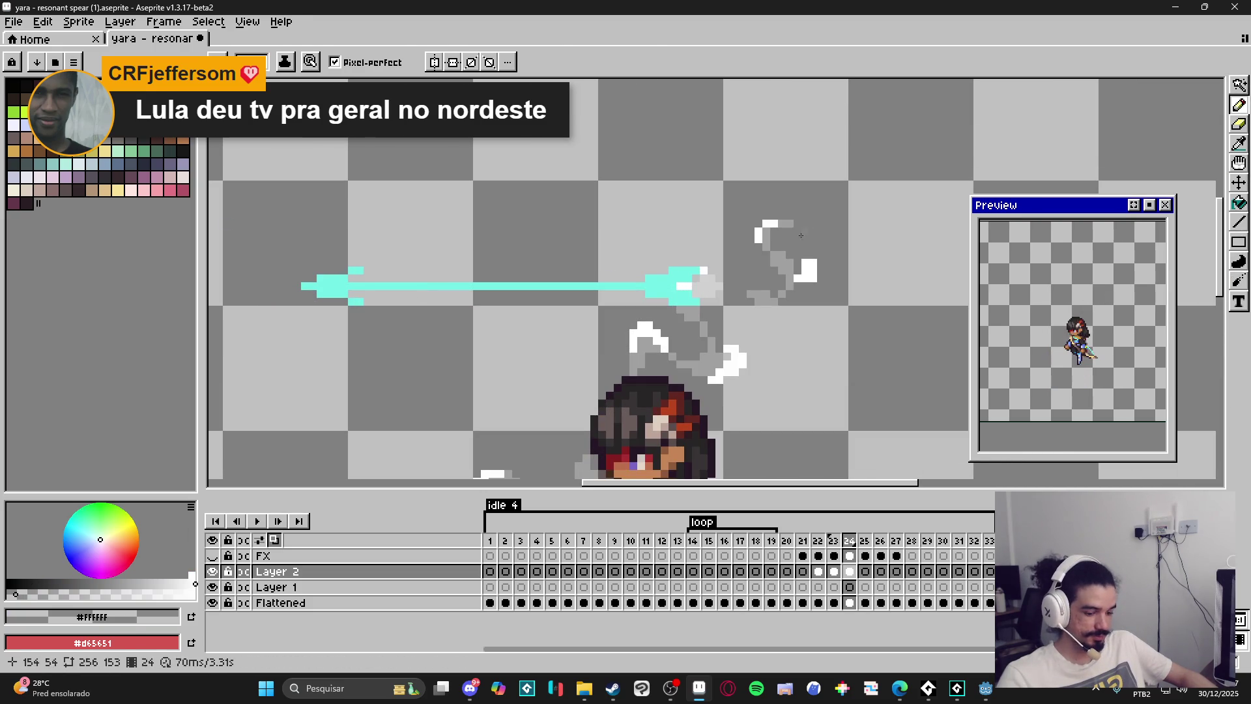
Marquee-select the area around the spear and preview the Outline effect without applying it.
{"action": "key", "text": "m"}
{"action": "mouse_move", "coordinate": [258, 177]}
{"action": "left_mouse_down"}
{"action": "mouse_move", "coordinate": [321, 218]}
{"action": "mouse_move", "coordinate": [757, 324]}
{"action": "left_mouse_up"}
{"action": "key", "text": "shift+o"}
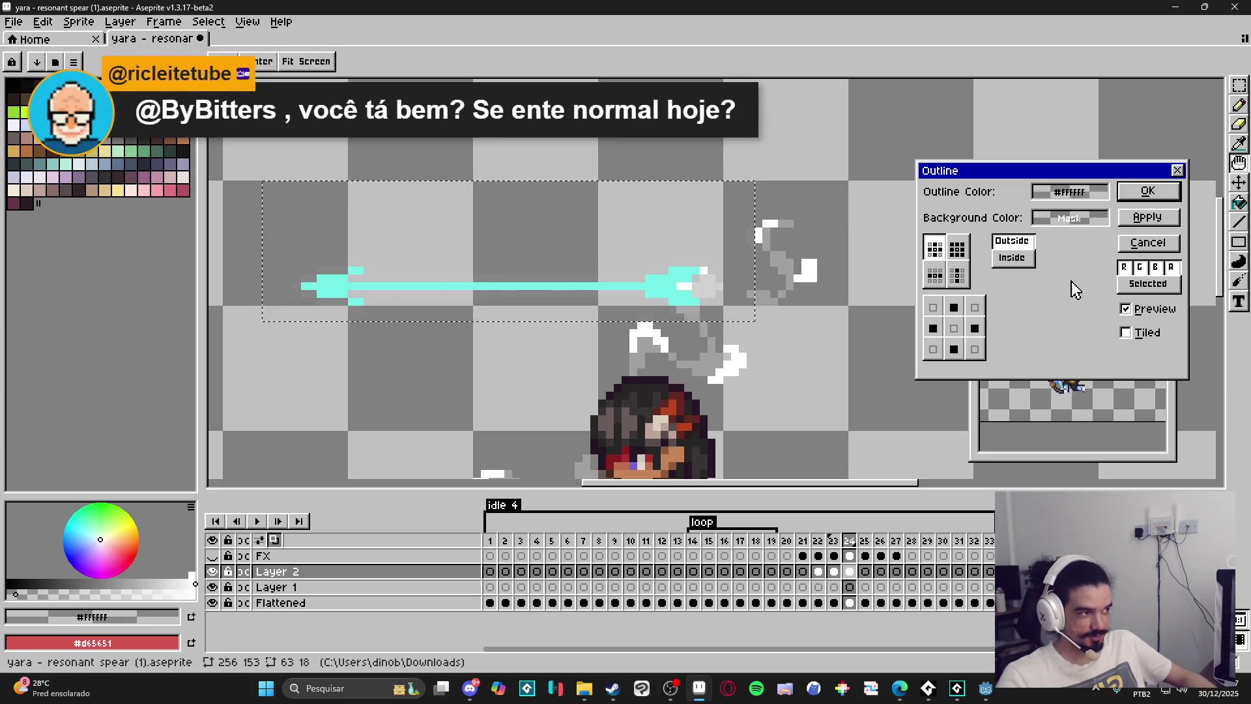
{"action": "left_click", "coordinate": [1148, 244]}
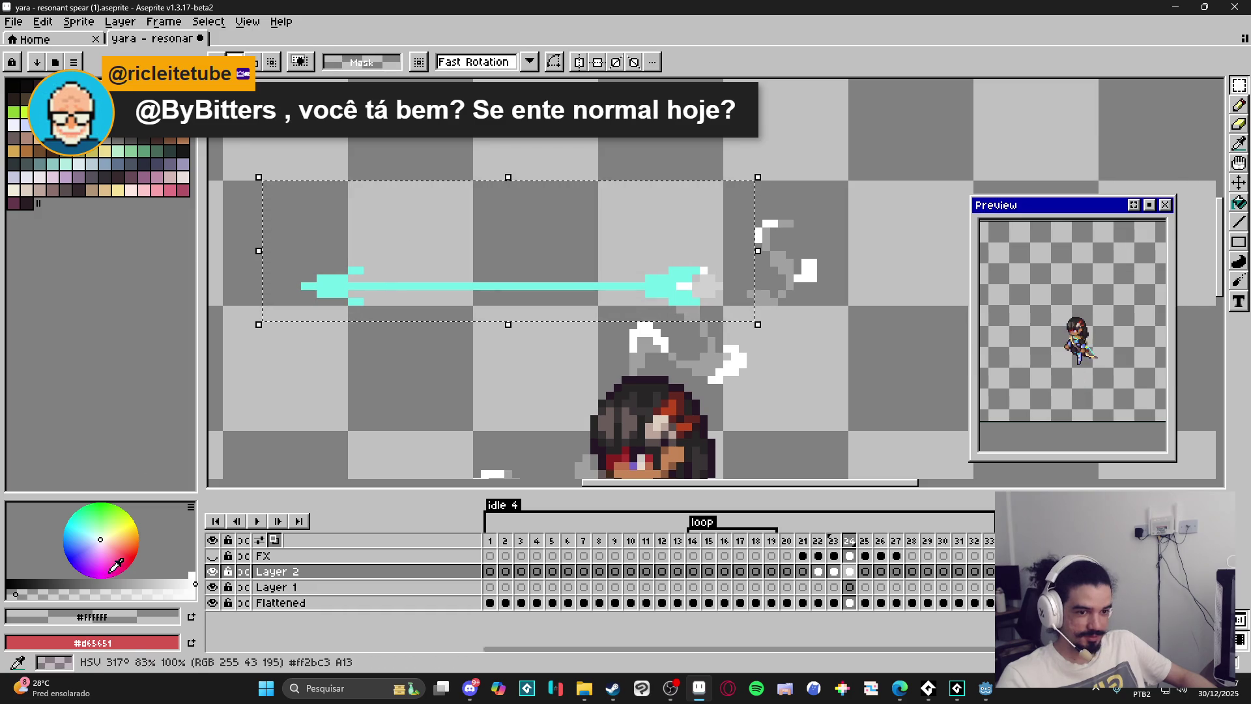
Sample the spear's cyan #73efe8, apply it as an outside outline, and clear the selection.
{"action": "key", "text": "i"}
{"action": "left_click", "coordinate": [341, 287]}
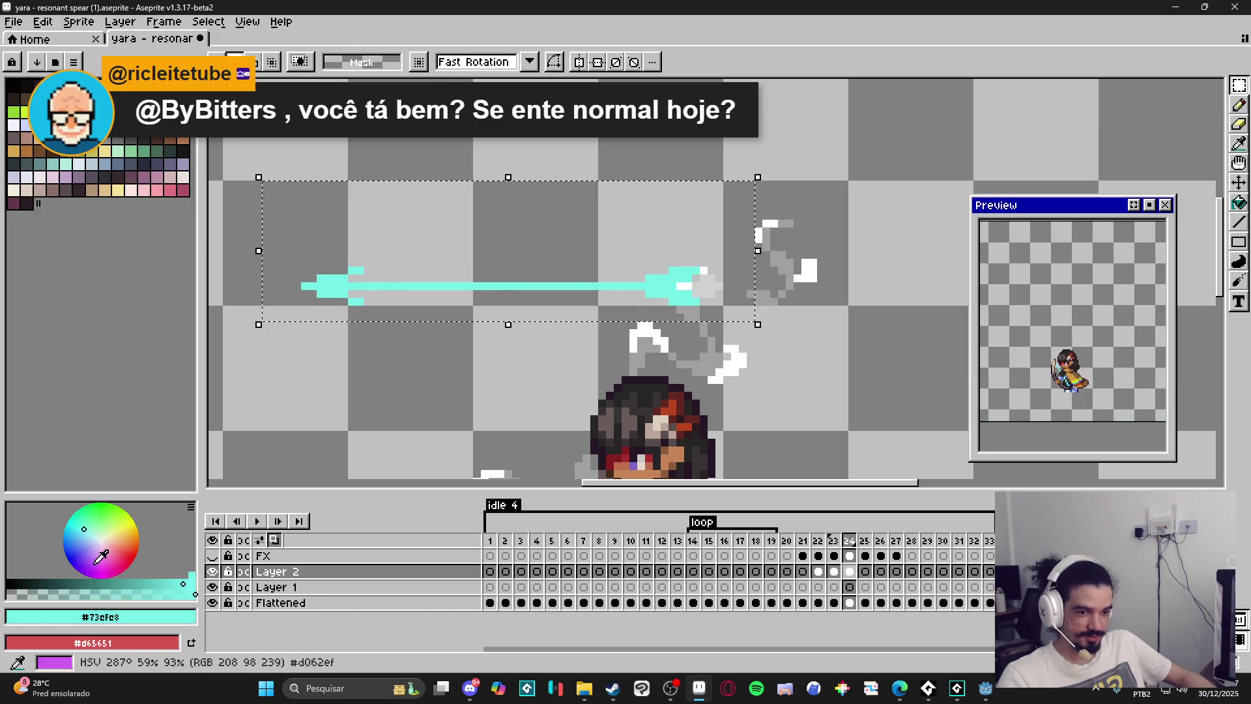
{"action": "left_click", "coordinate": [19, 593]}
{"action": "key", "text": "shift+o"}
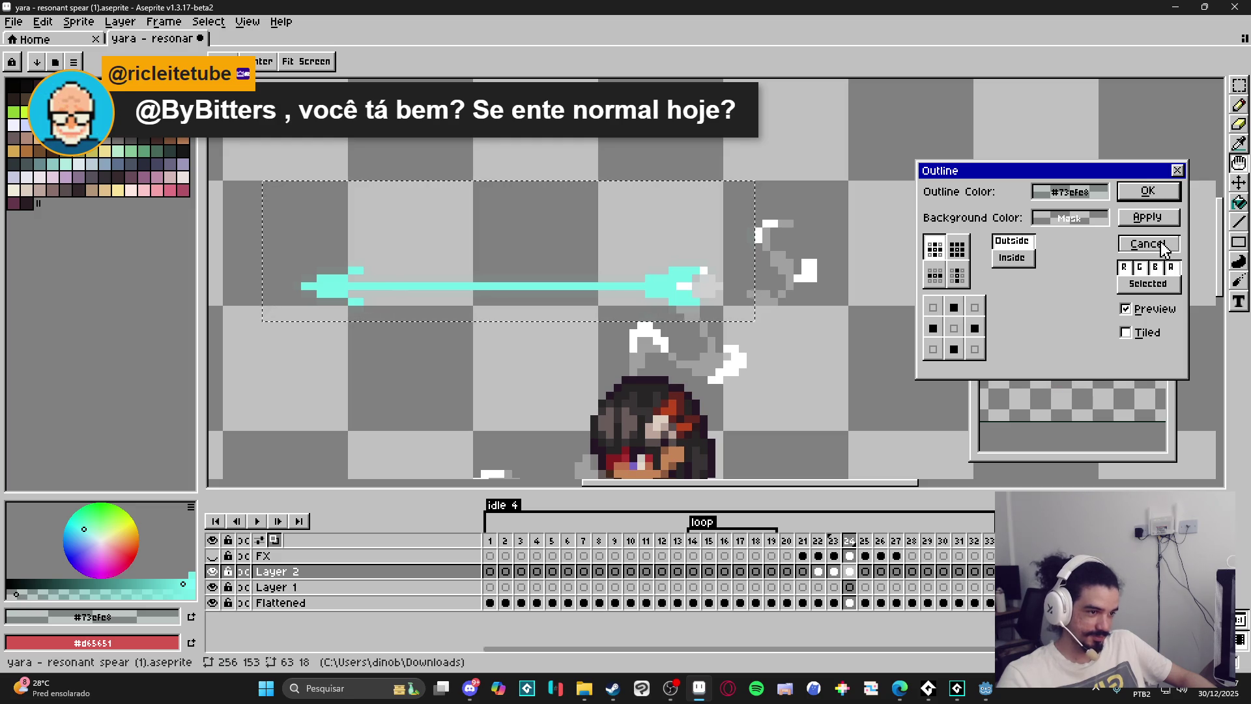
{"action": "left_click", "coordinate": [1147, 191]}
{"action": "scroll", "coordinate": [719, 321], "scroll_direction": "up", "scroll_amount": 1}
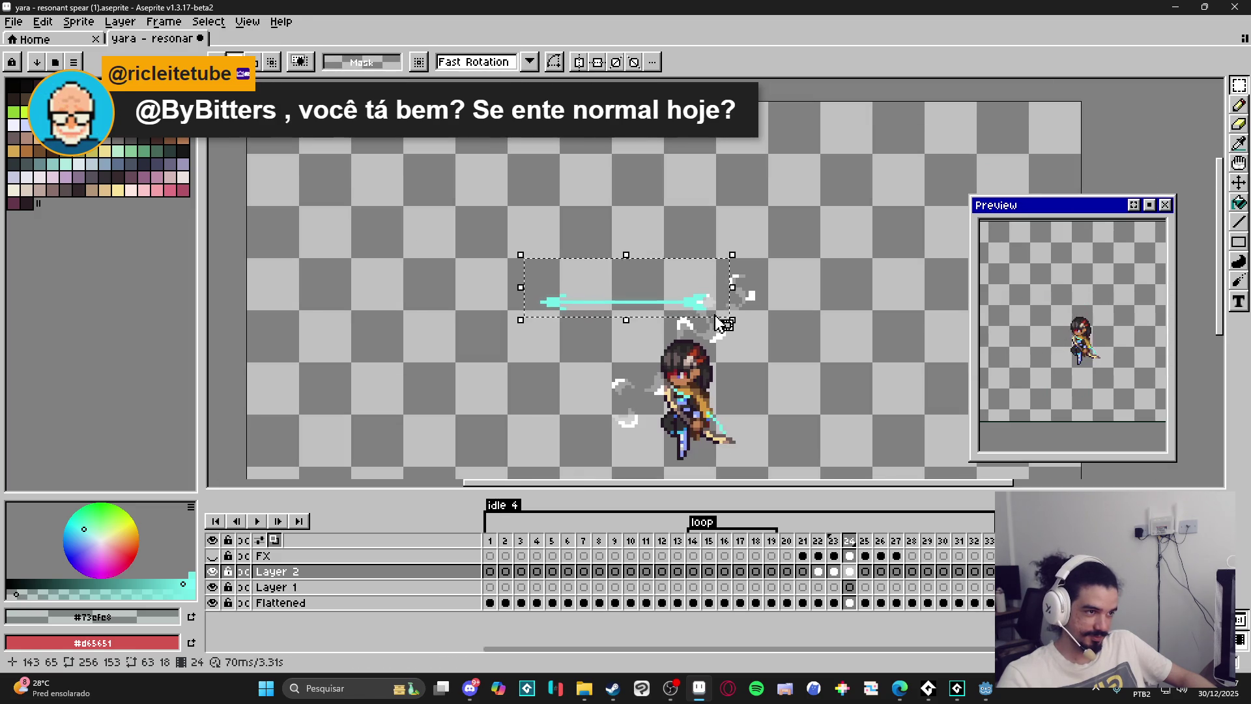
{"action": "scroll", "coordinate": [603, 317], "scroll_direction": "up", "scroll_amount": 1}
{"action": "key", "text": "v"}
{"action": "key", "text": "ctrl+d"}
Draw a straight pale white pencil line along the middle of the spear's cyan shaft.
{"action": "key", "text": "b"}
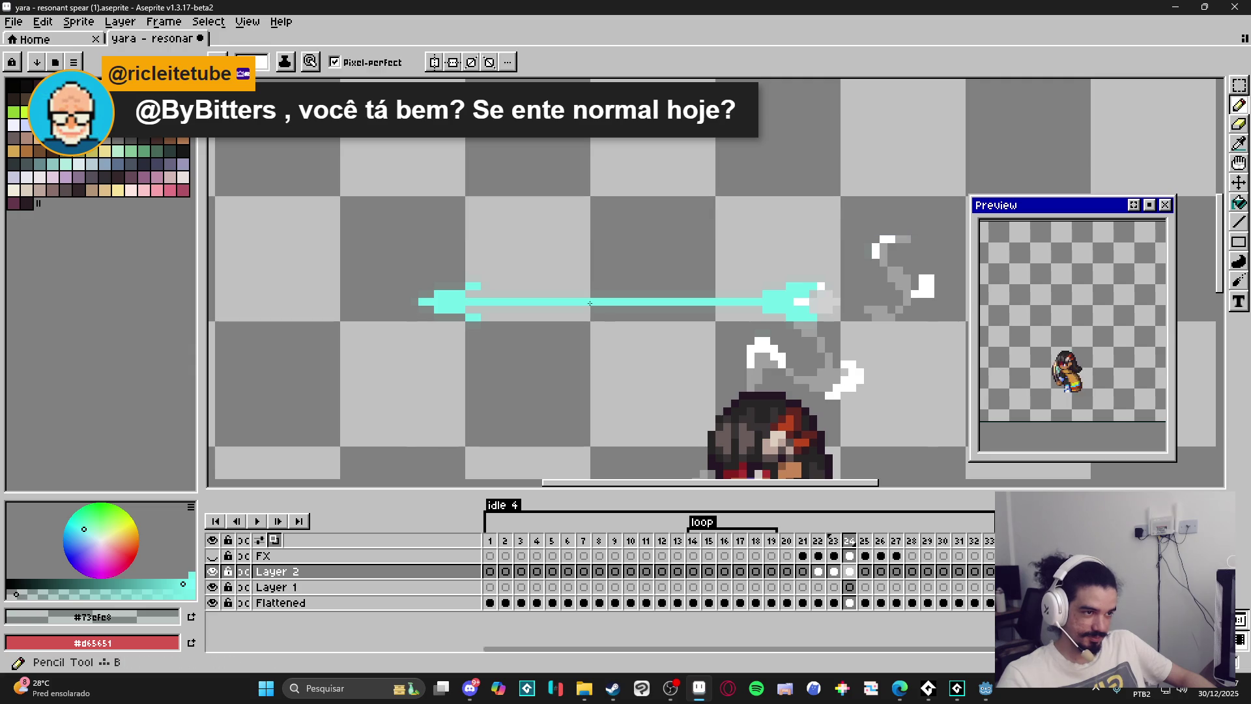
{"action": "left_click", "coordinate": [14, 125]}
{"action": "left_click", "coordinate": [512, 301]}
{"action": "left_click", "coordinate": [652, 301], "text": "shift"}
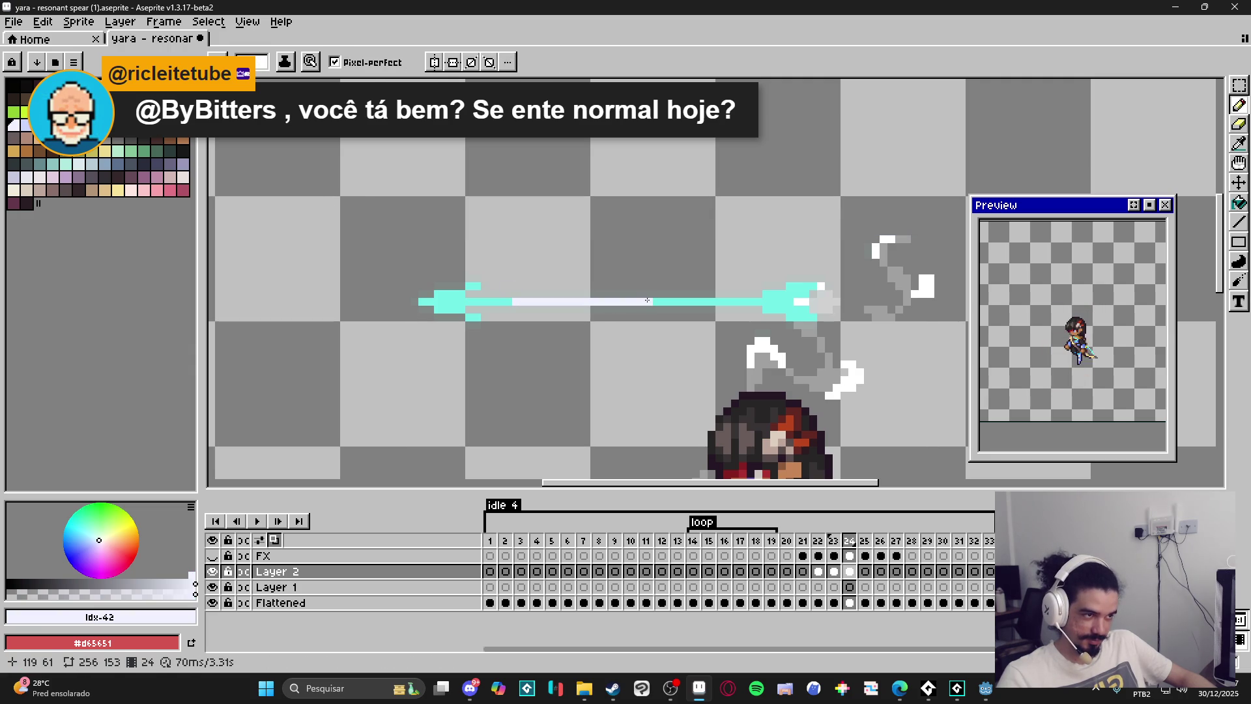
{"action": "scroll", "coordinate": [642, 268], "scroll_direction": "down", "scroll_amount": 4}
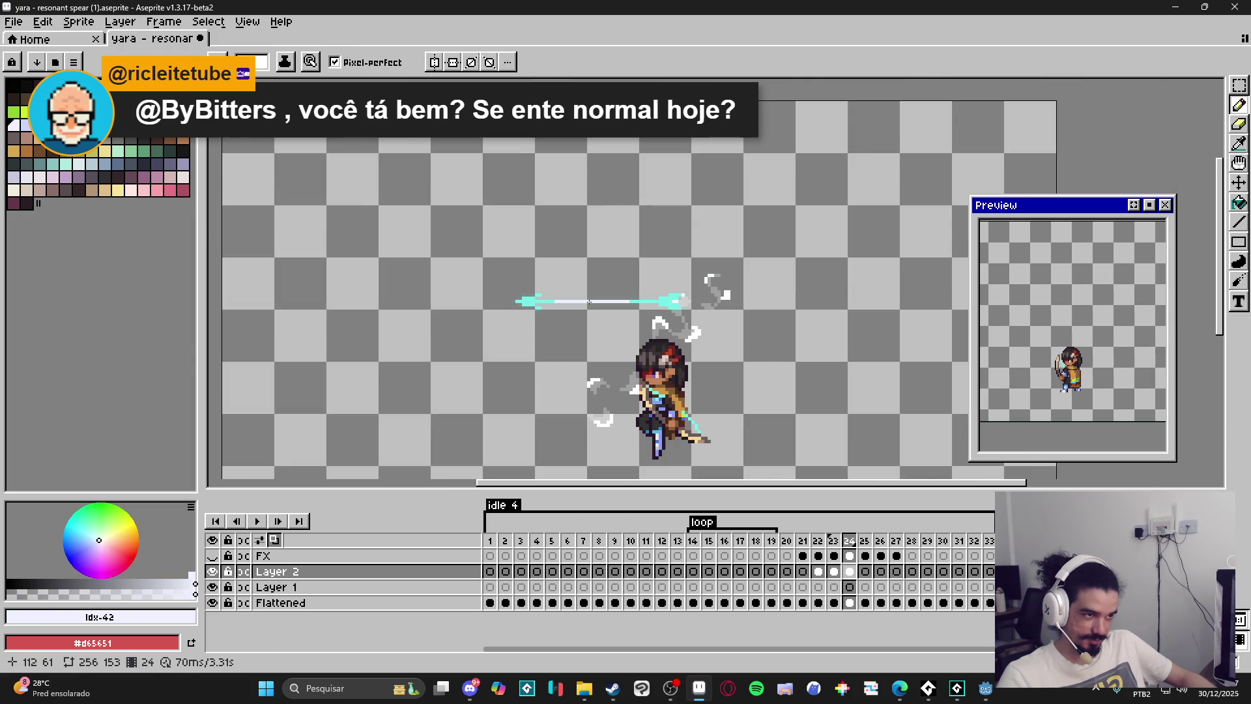
{"action": "scroll", "coordinate": [662, 316], "scroll_direction": "up", "scroll_amount": 4}
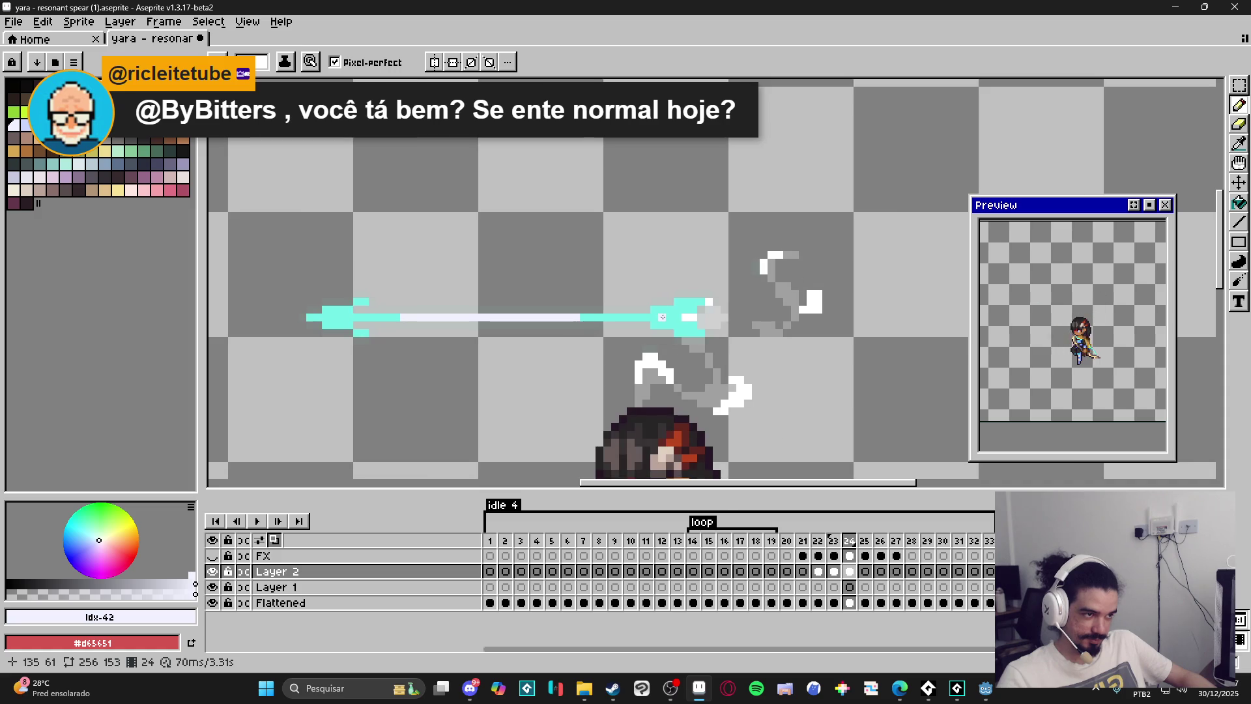
{"action": "scroll", "coordinate": [662, 316], "scroll_direction": "down", "scroll_amount": 3}
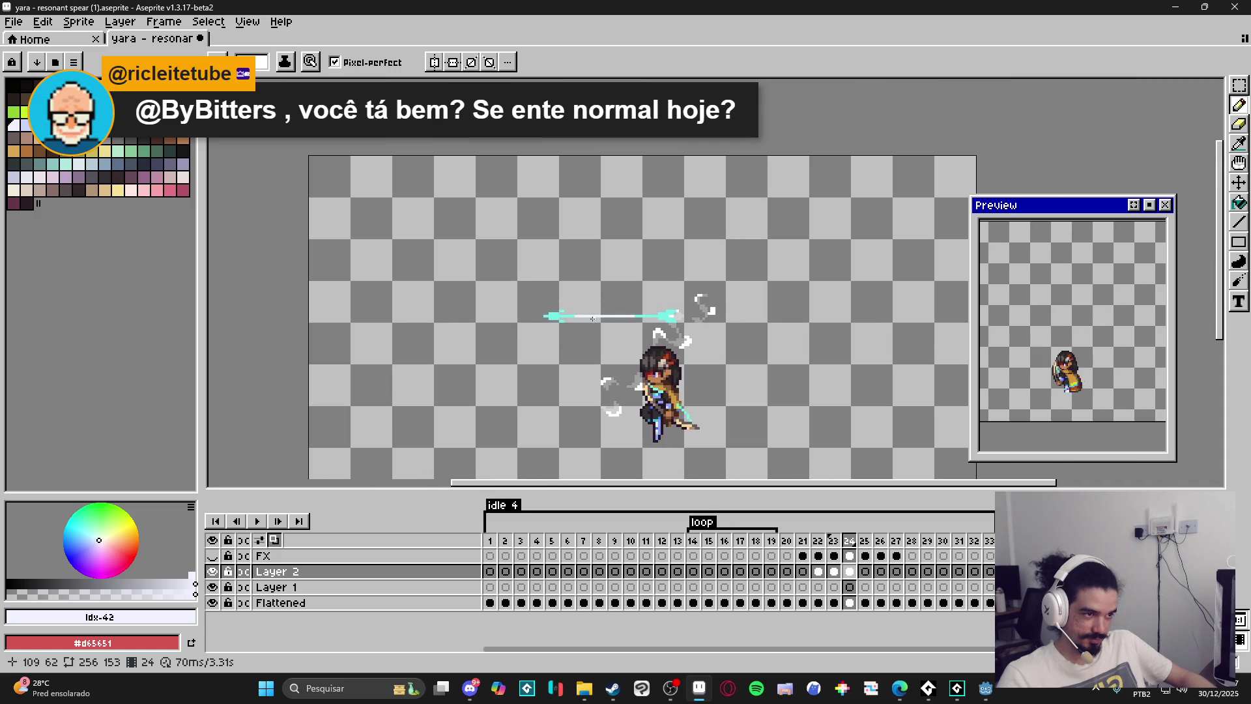
{"action": "scroll", "coordinate": [573, 322], "scroll_direction": "up", "scroll_amount": 3}
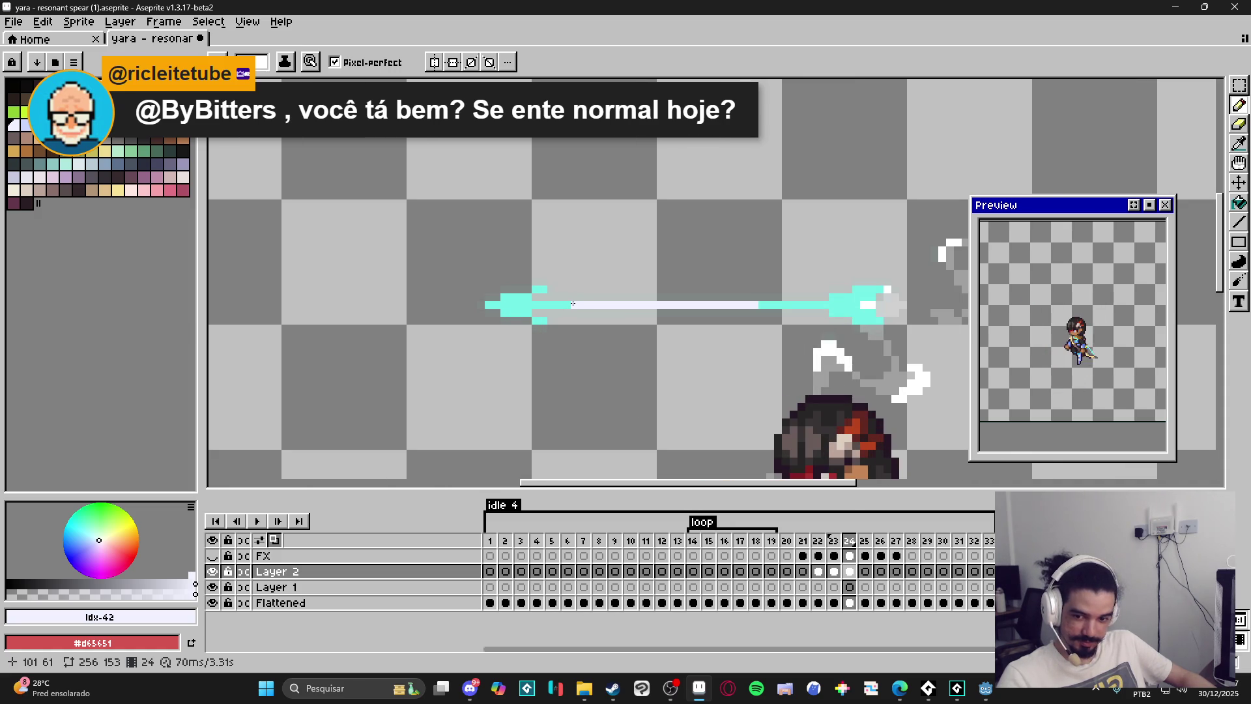
{"action": "scroll", "coordinate": [516, 312], "scroll_direction": "up", "scroll_amount": 1}
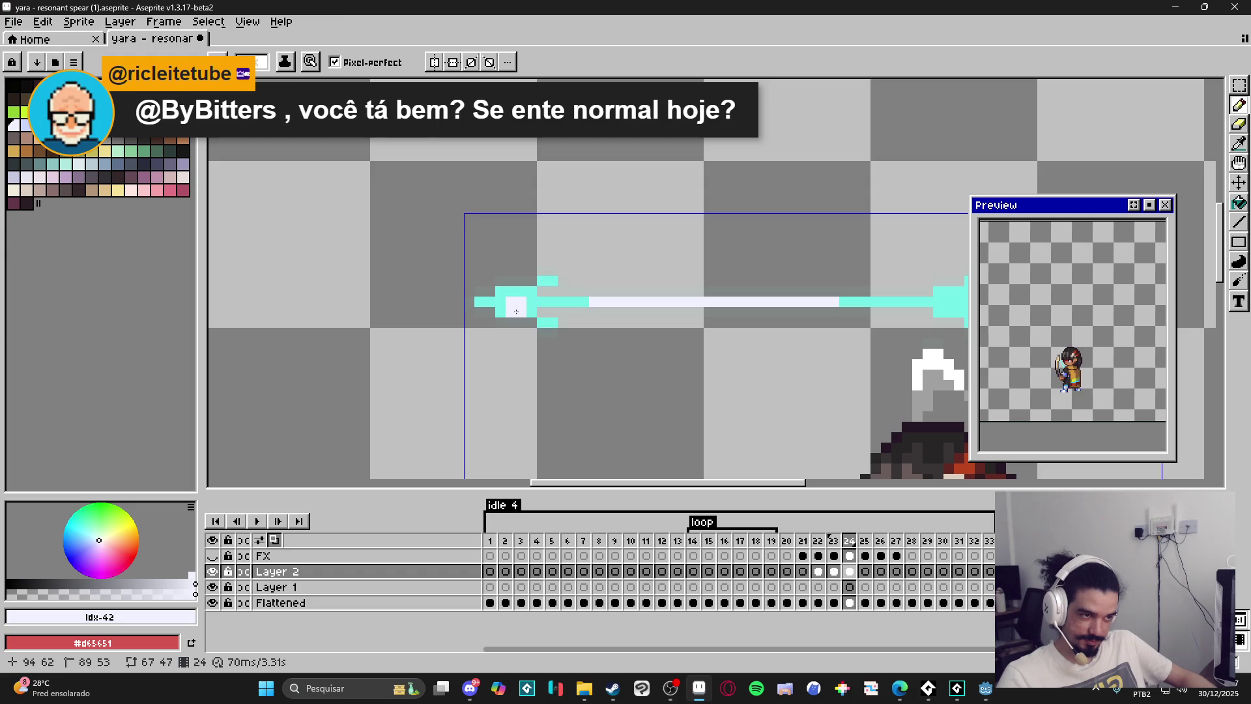